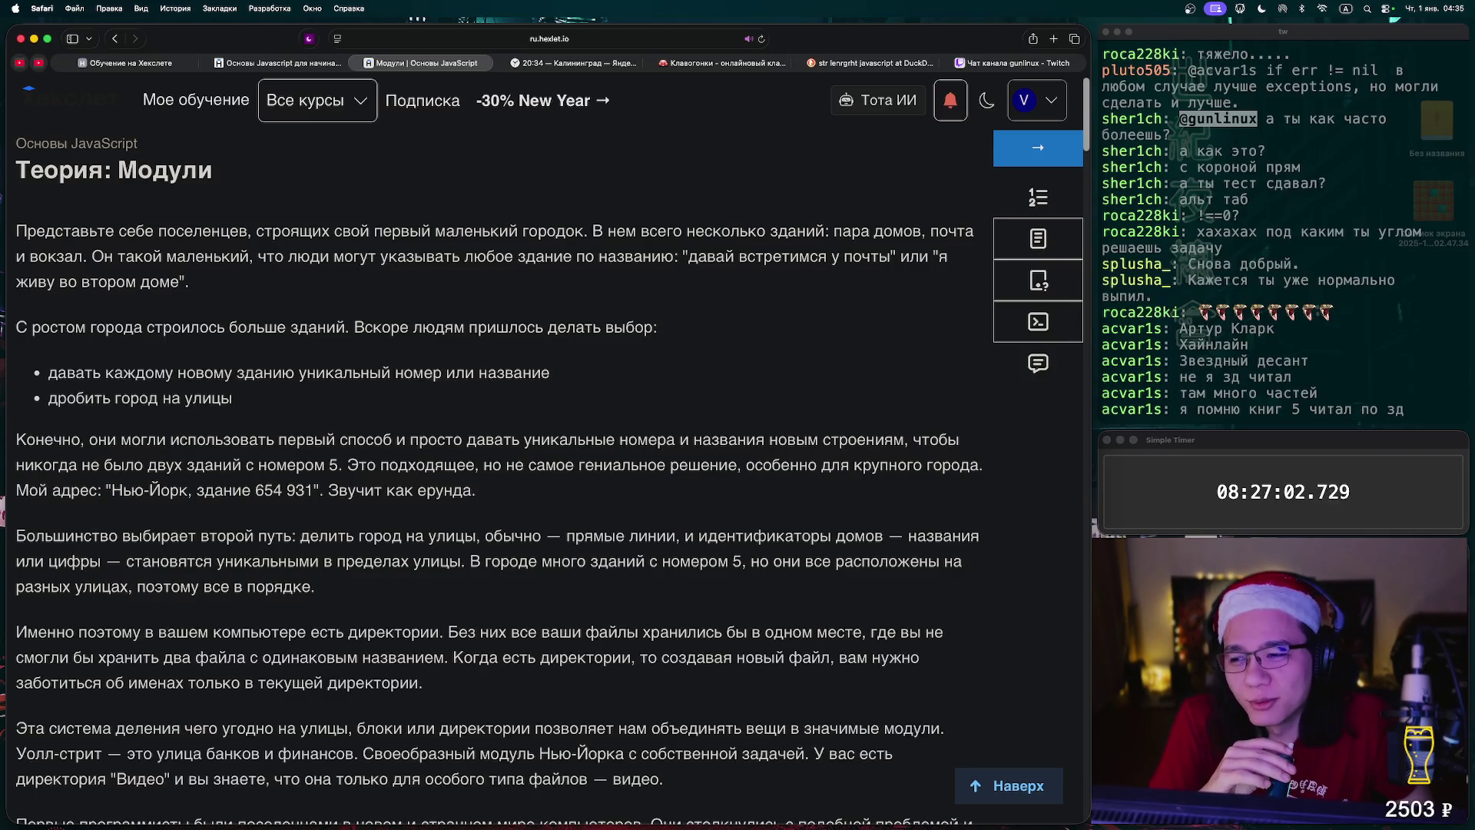
# - Select the opening paragraph of the Модули theory lesson, dismissing its context menu afterwards
pyautogui.moveTo(17, 230)
pyautogui.mouseDown()
pyautogui.moveTo(221, 256)
pyautogui.moveTo(189, 281)
pyautogui.mouseUp()
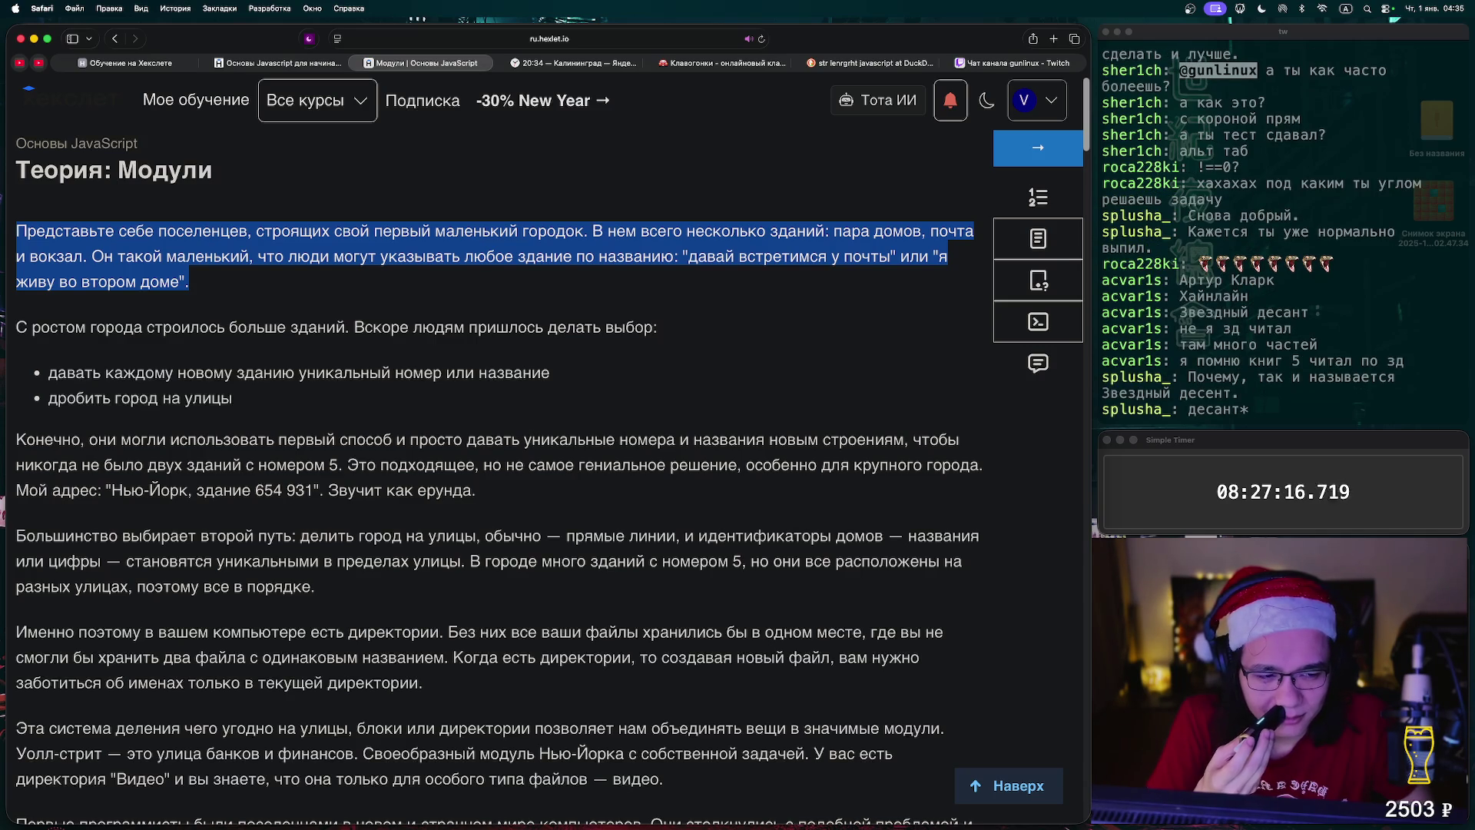
pyautogui.rightClick(231, 261)
pyautogui.press('Escape')
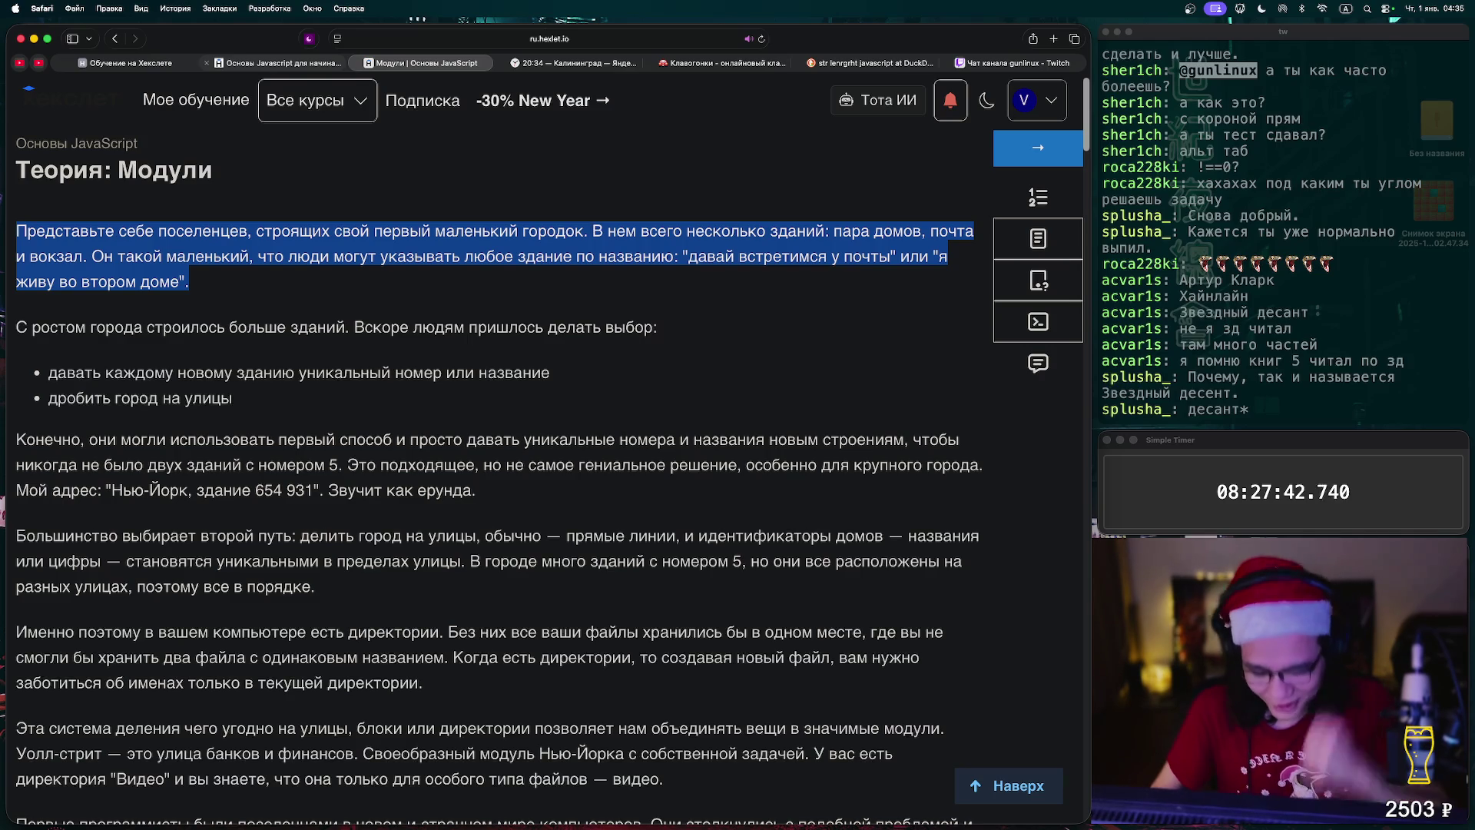
pyautogui.moveTo(278, 63)
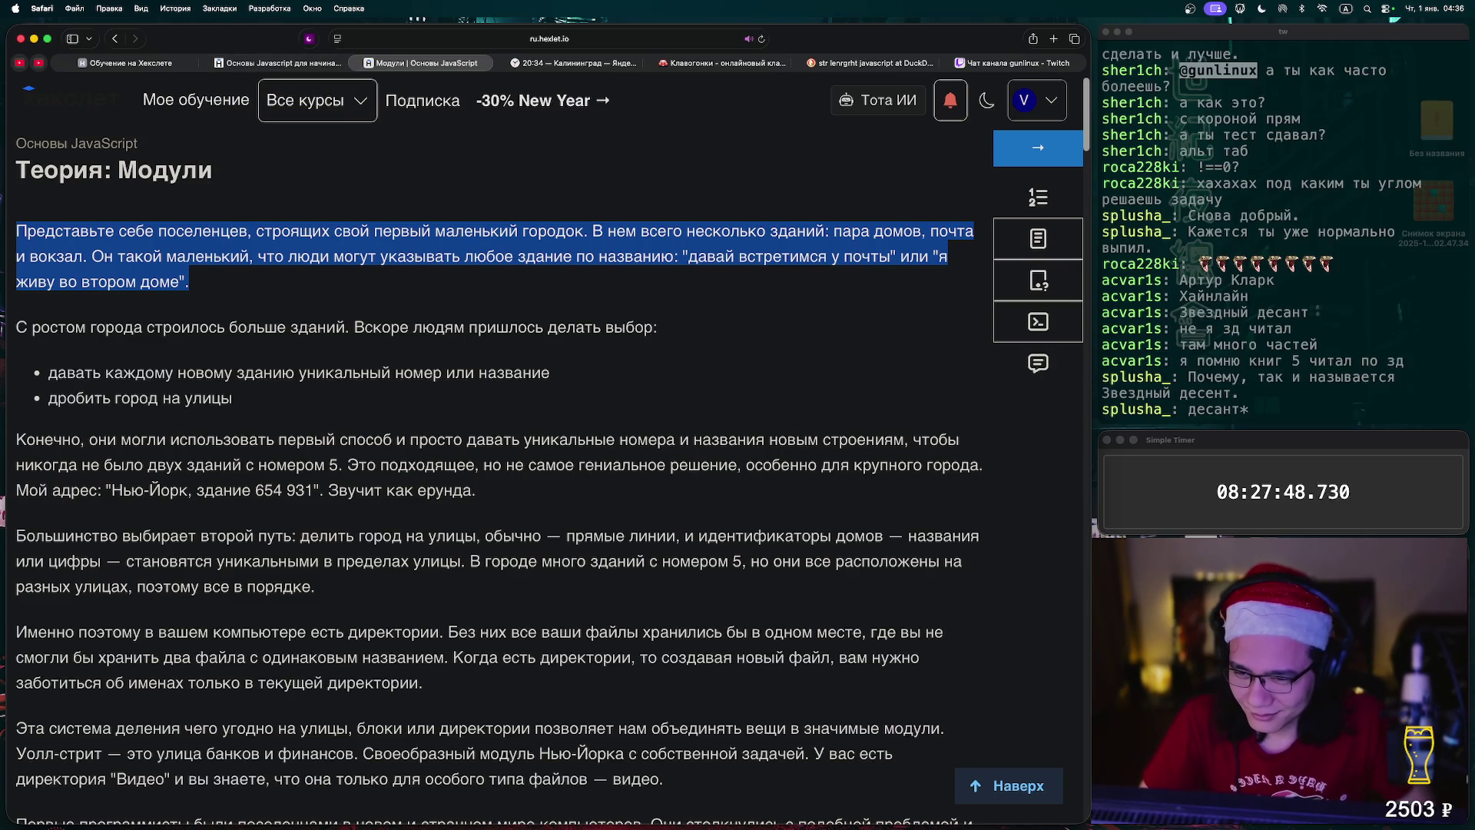
pyautogui.scroll(-3, 549, 450)
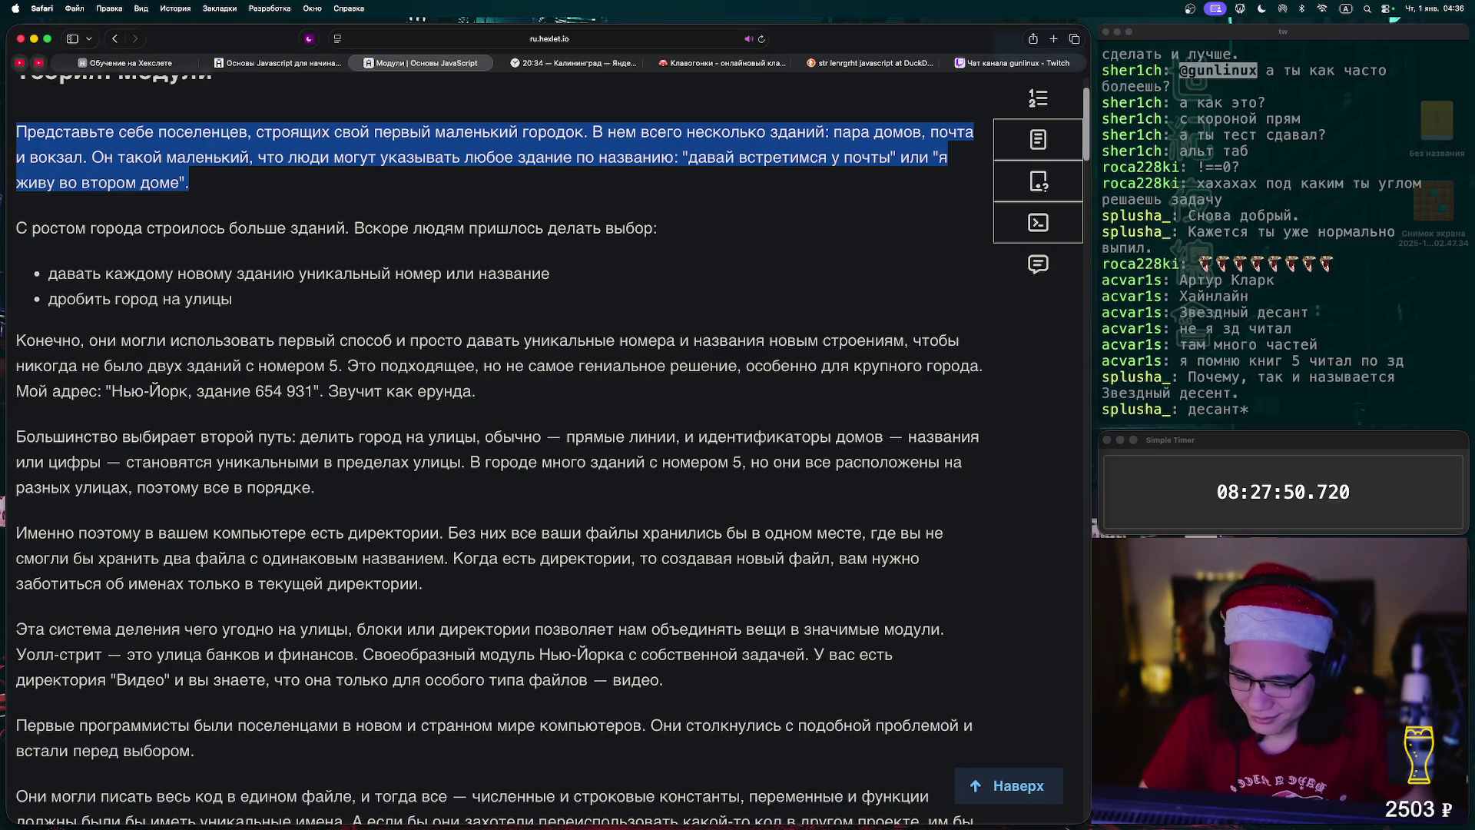
# - Scroll down the lesson to the 'Экспорт по умолчанию' section with the surfaceArea examples
pyautogui.scroll(-1, 549, 450)
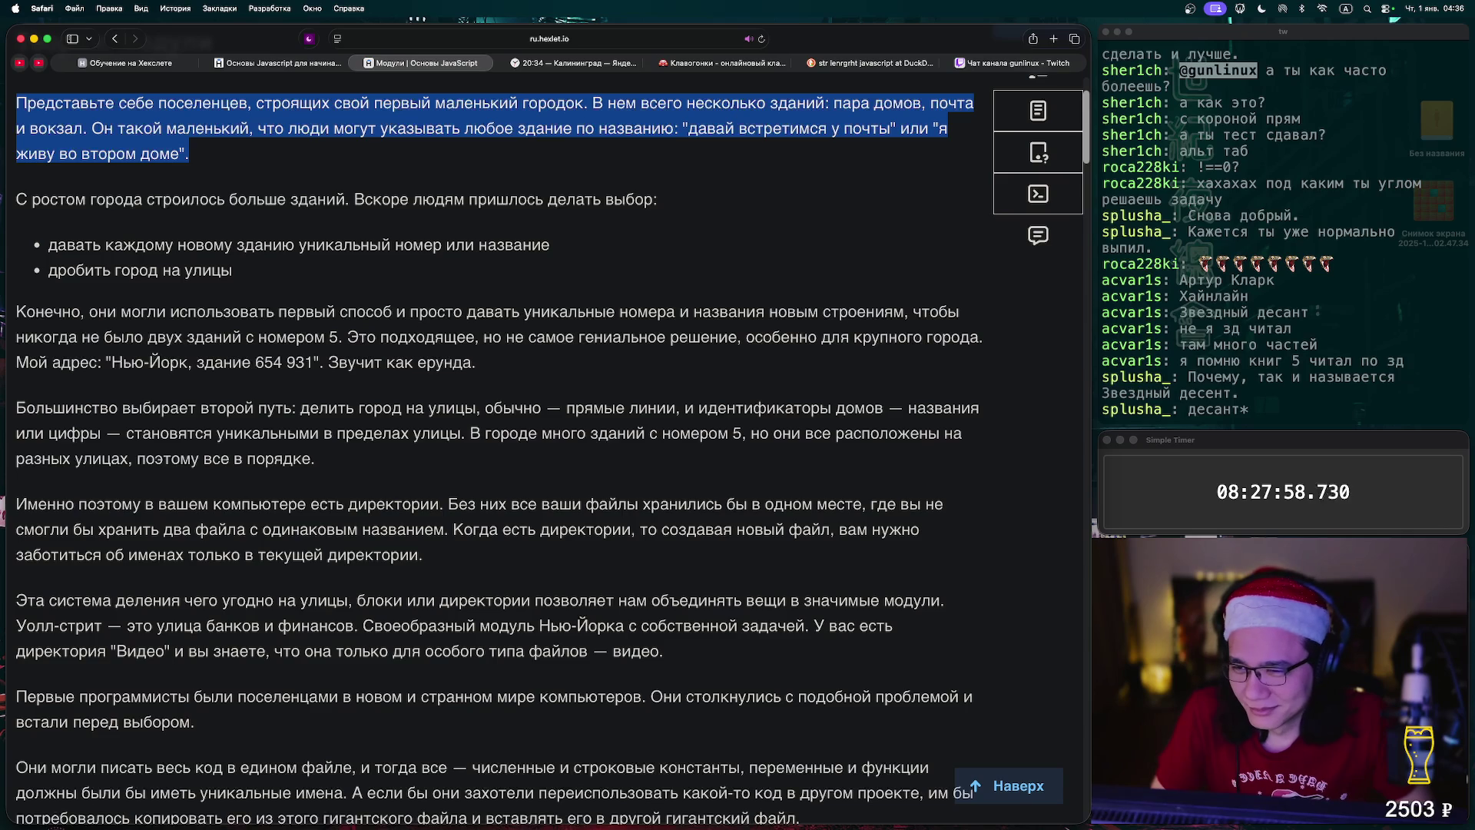
pyautogui.scroll(-3, 549, 425)
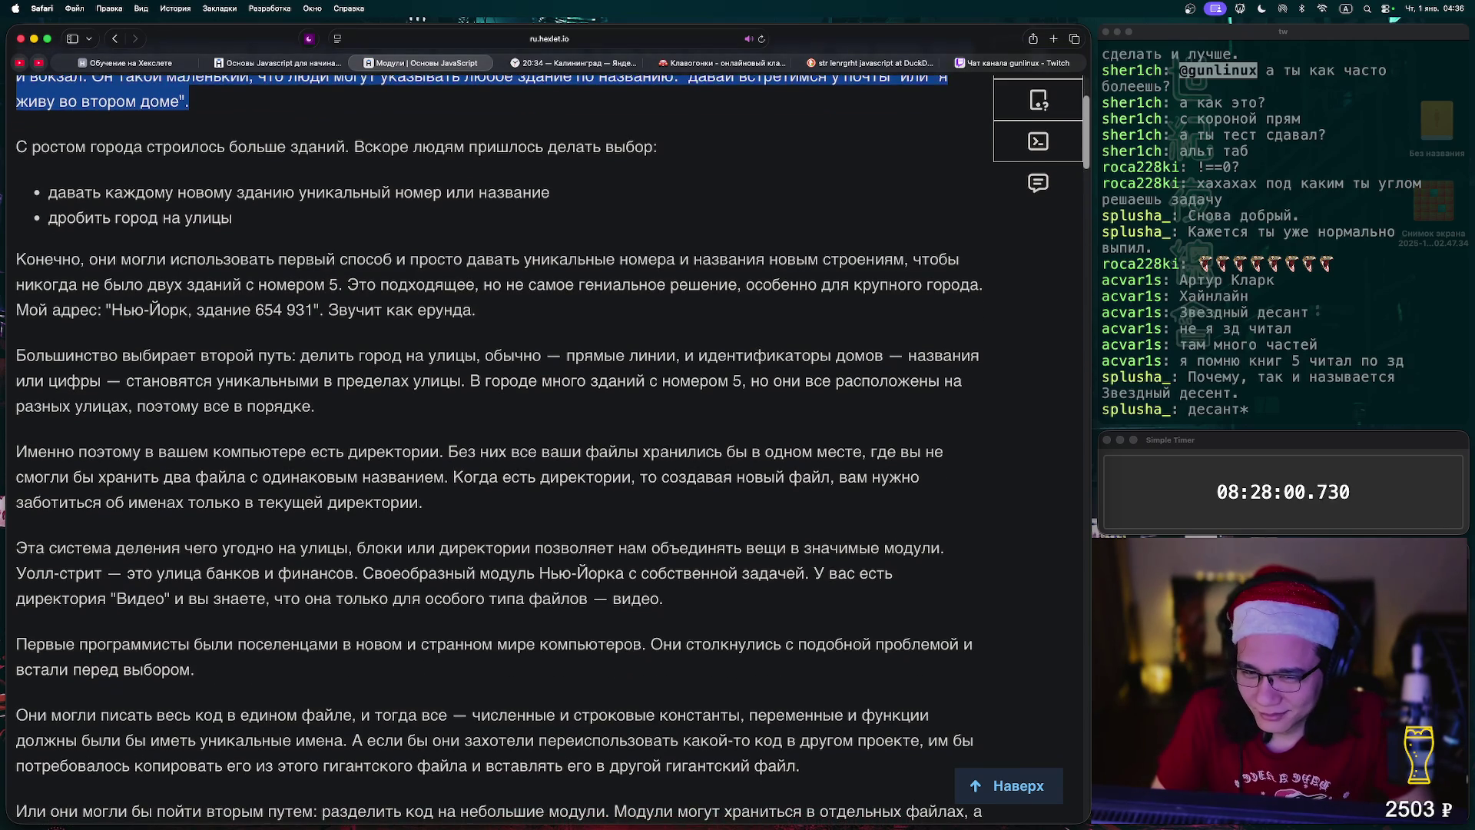
pyautogui.scroll(-10, 548, 425)
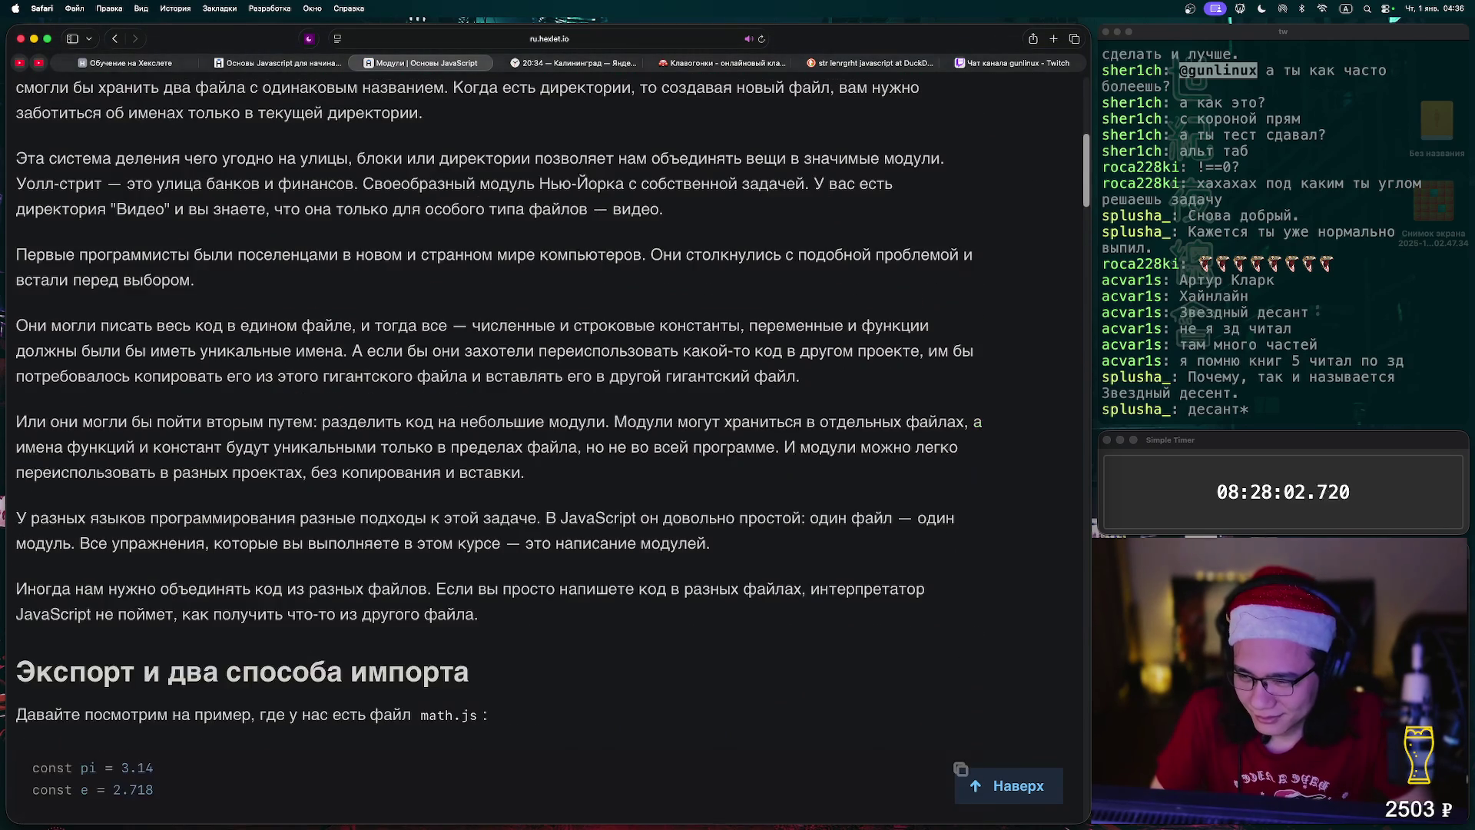
pyautogui.scroll(-2, 548, 425)
pyautogui.scroll(-2, 549, 424)
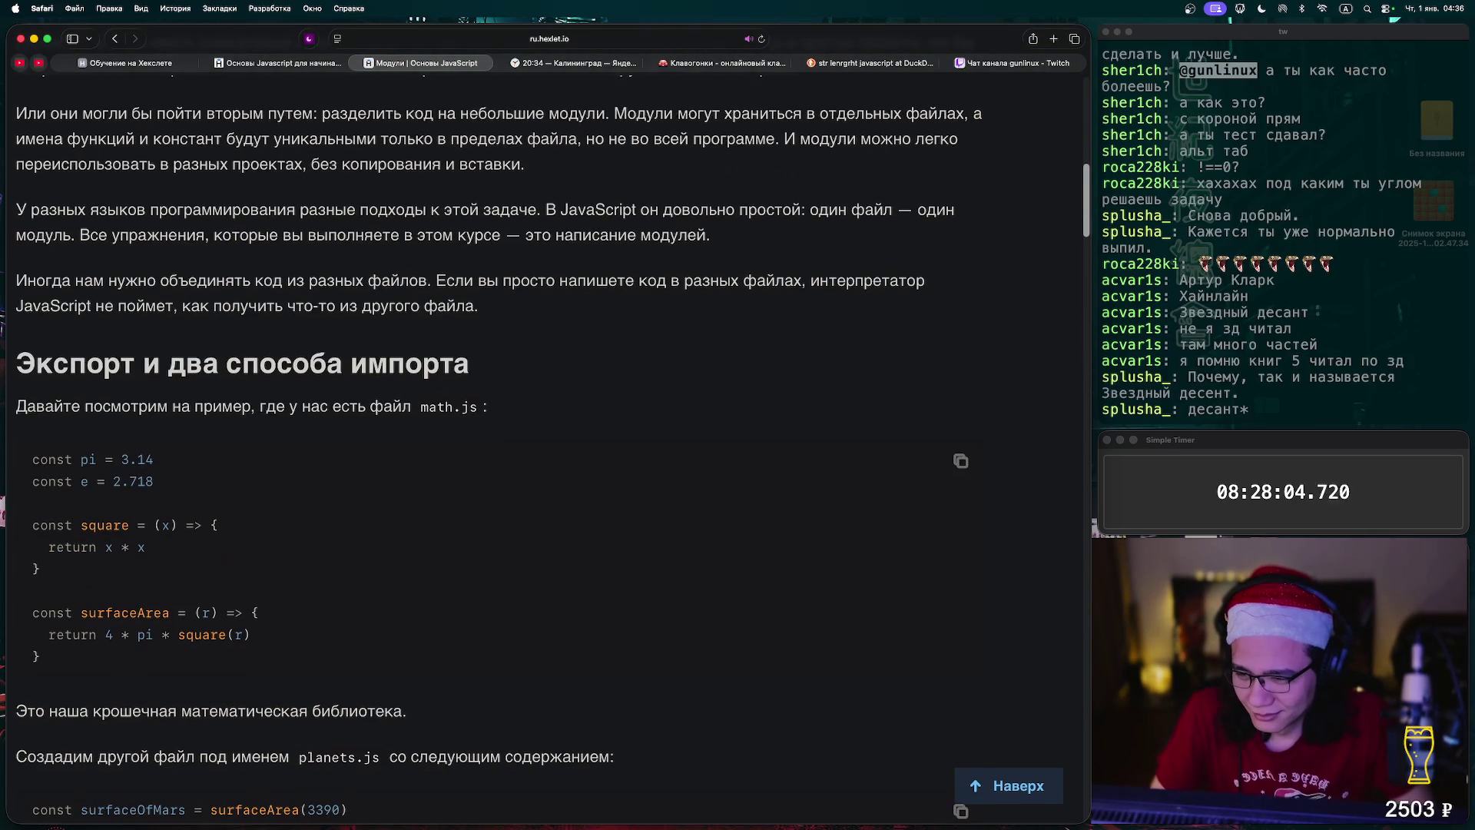
pyautogui.scroll(-1, 549, 424)
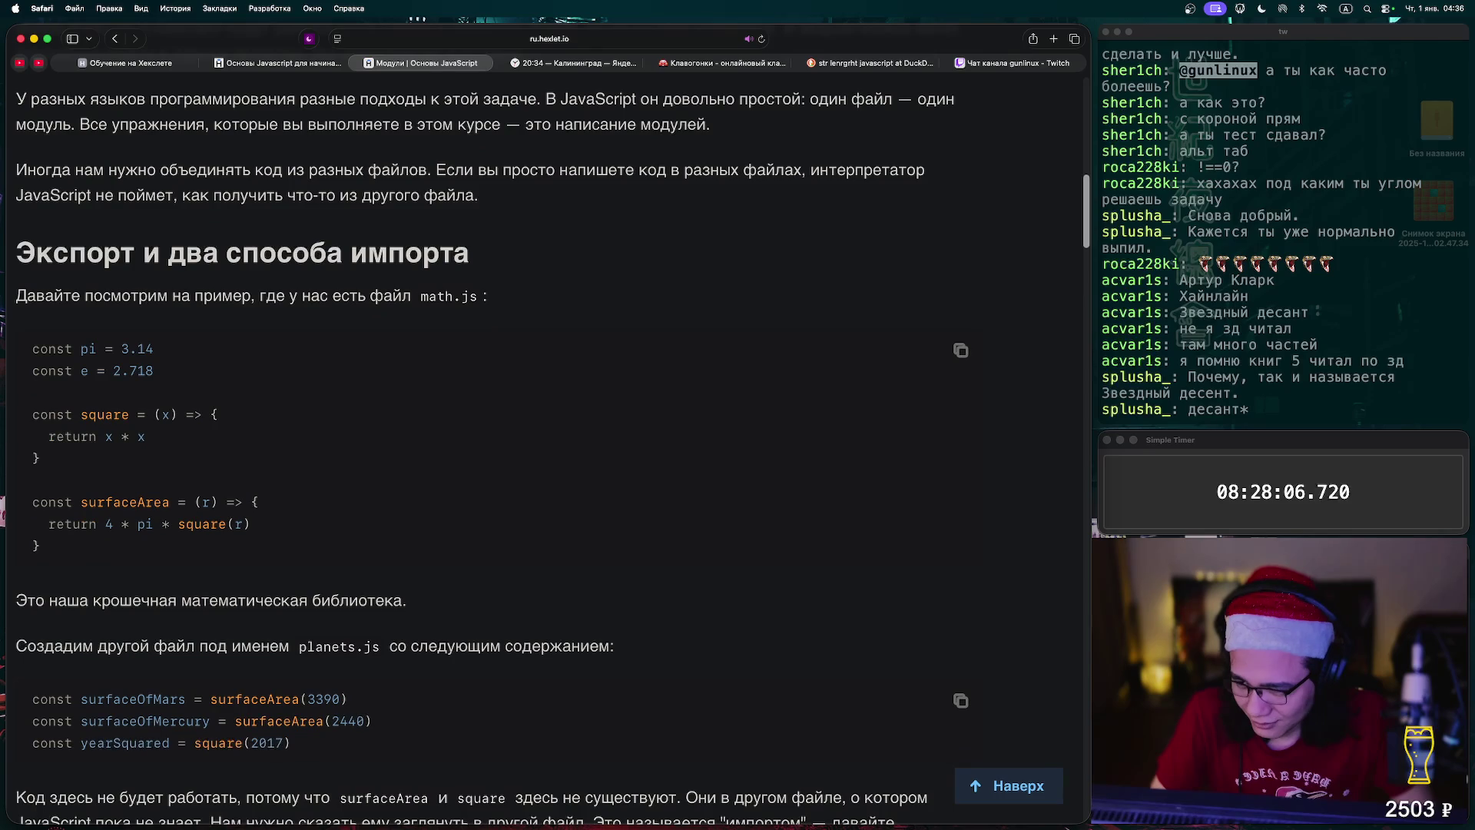
pyautogui.scroll(-2, 548, 425)
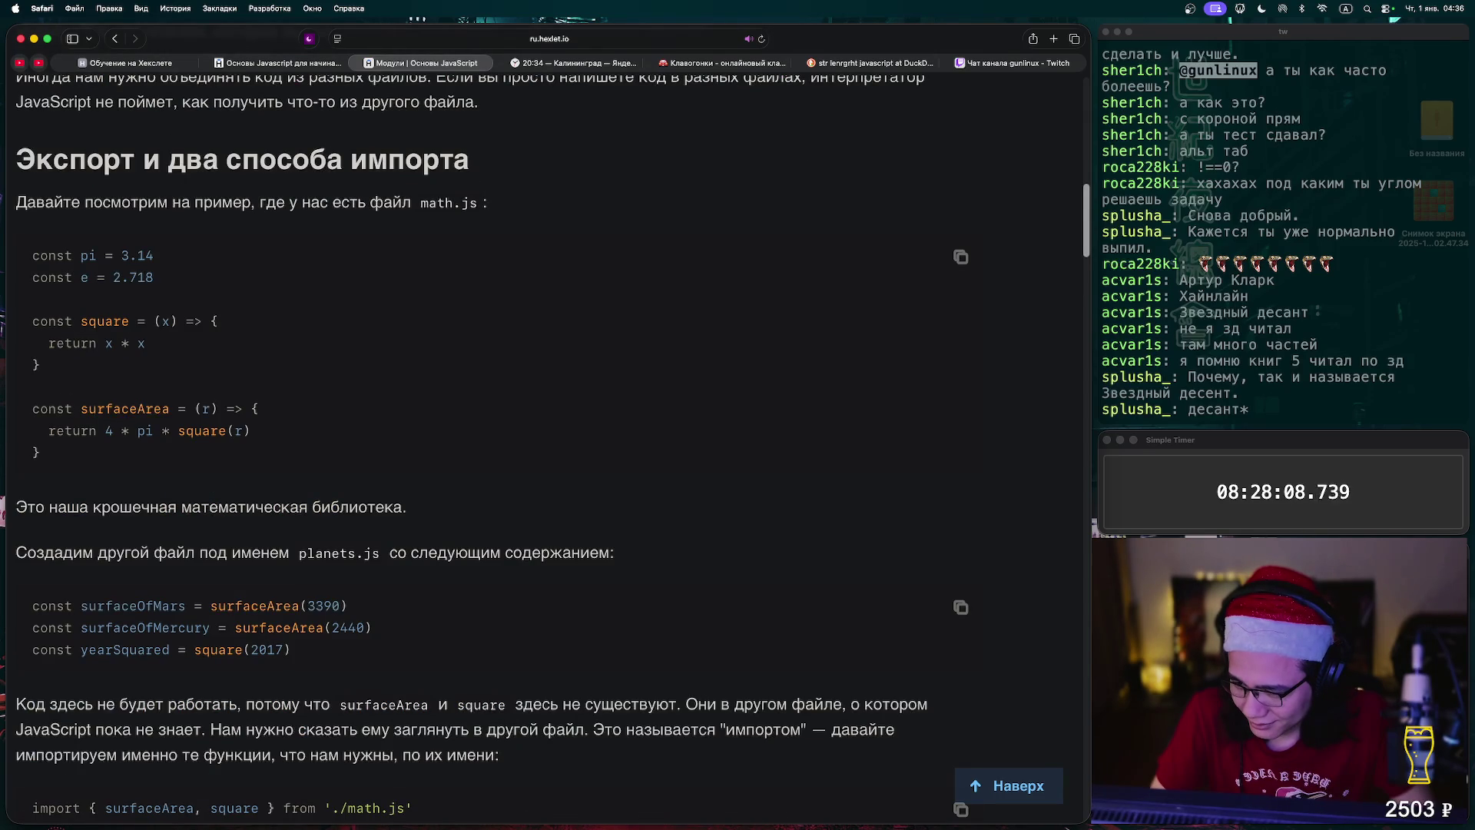
pyautogui.scroll(-9, 549, 425)
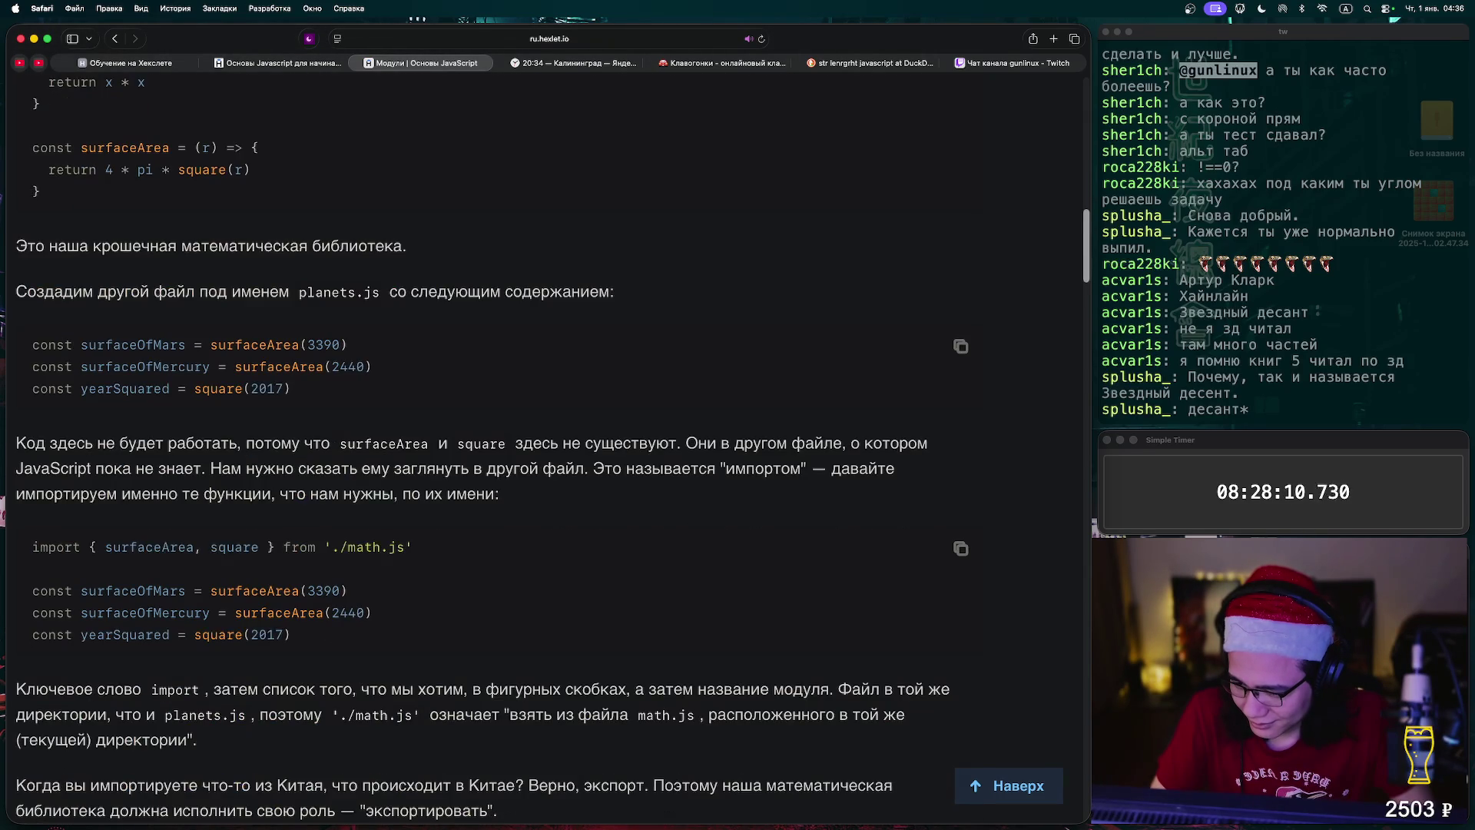
pyautogui.scroll(-12, 548, 425)
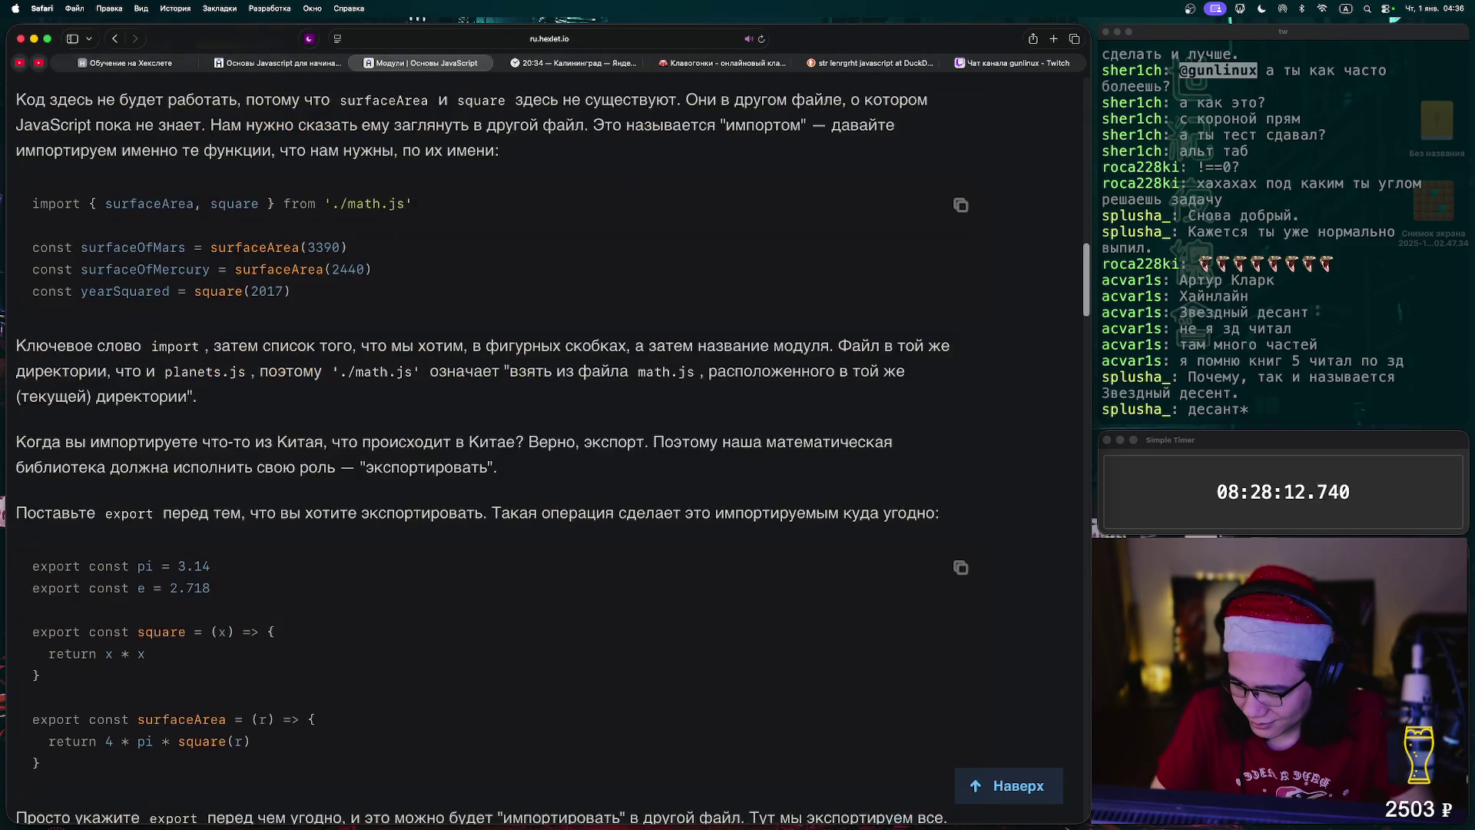
pyautogui.scroll(-20, 549, 425)
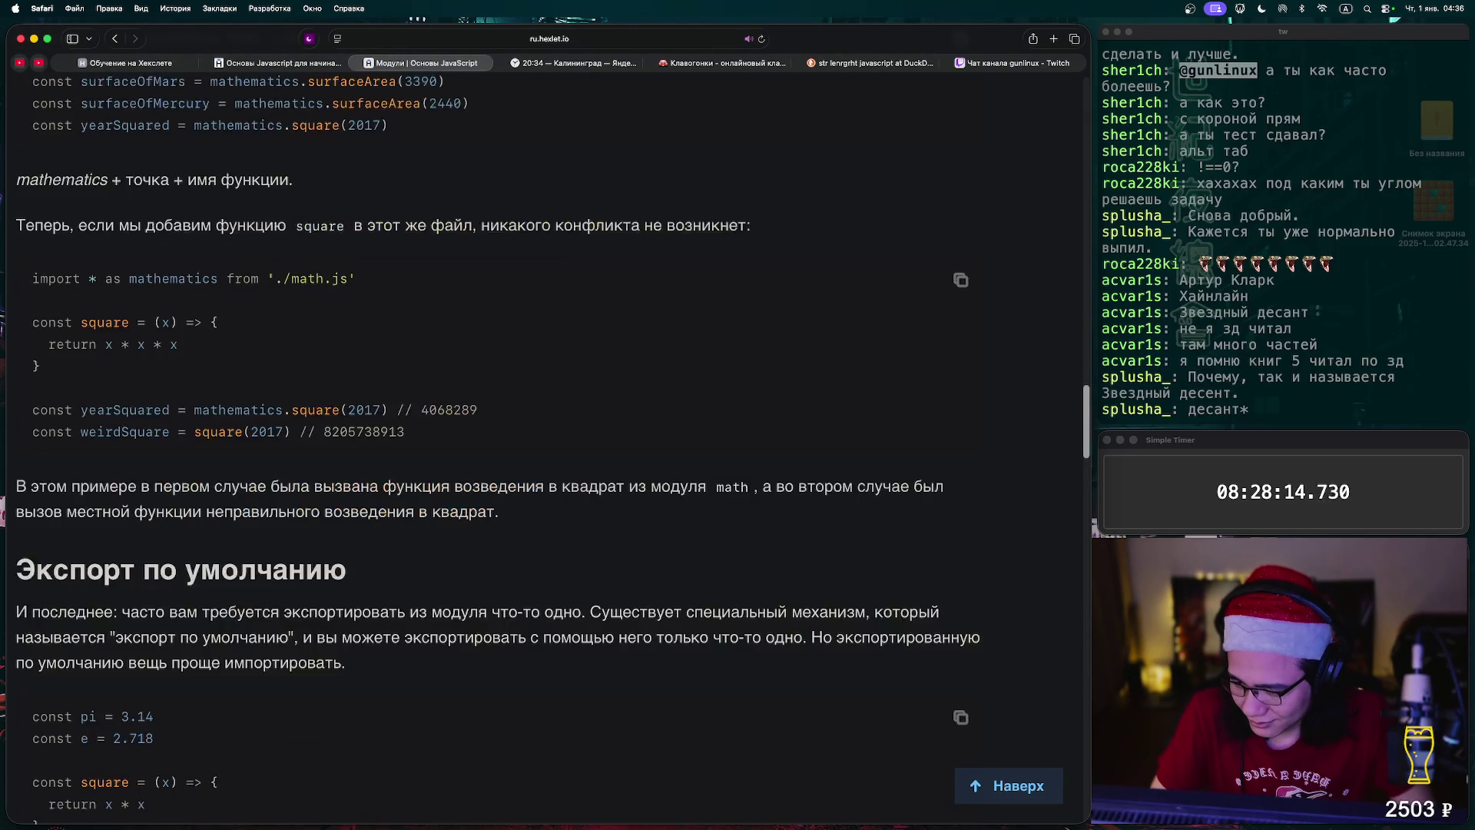
pyautogui.scroll(-1, 549, 425)
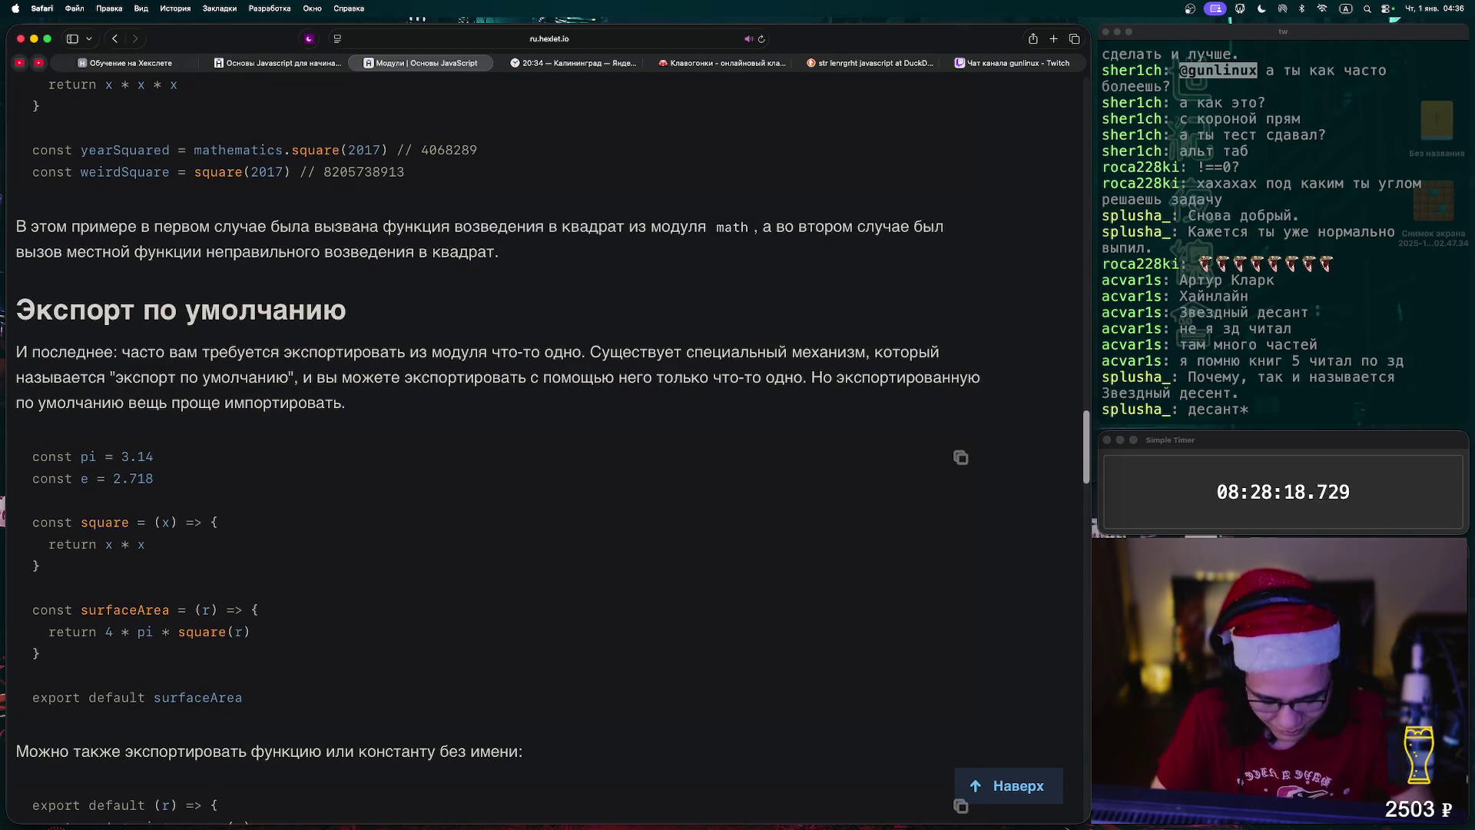
pyautogui.scroll(-2, 549, 425)
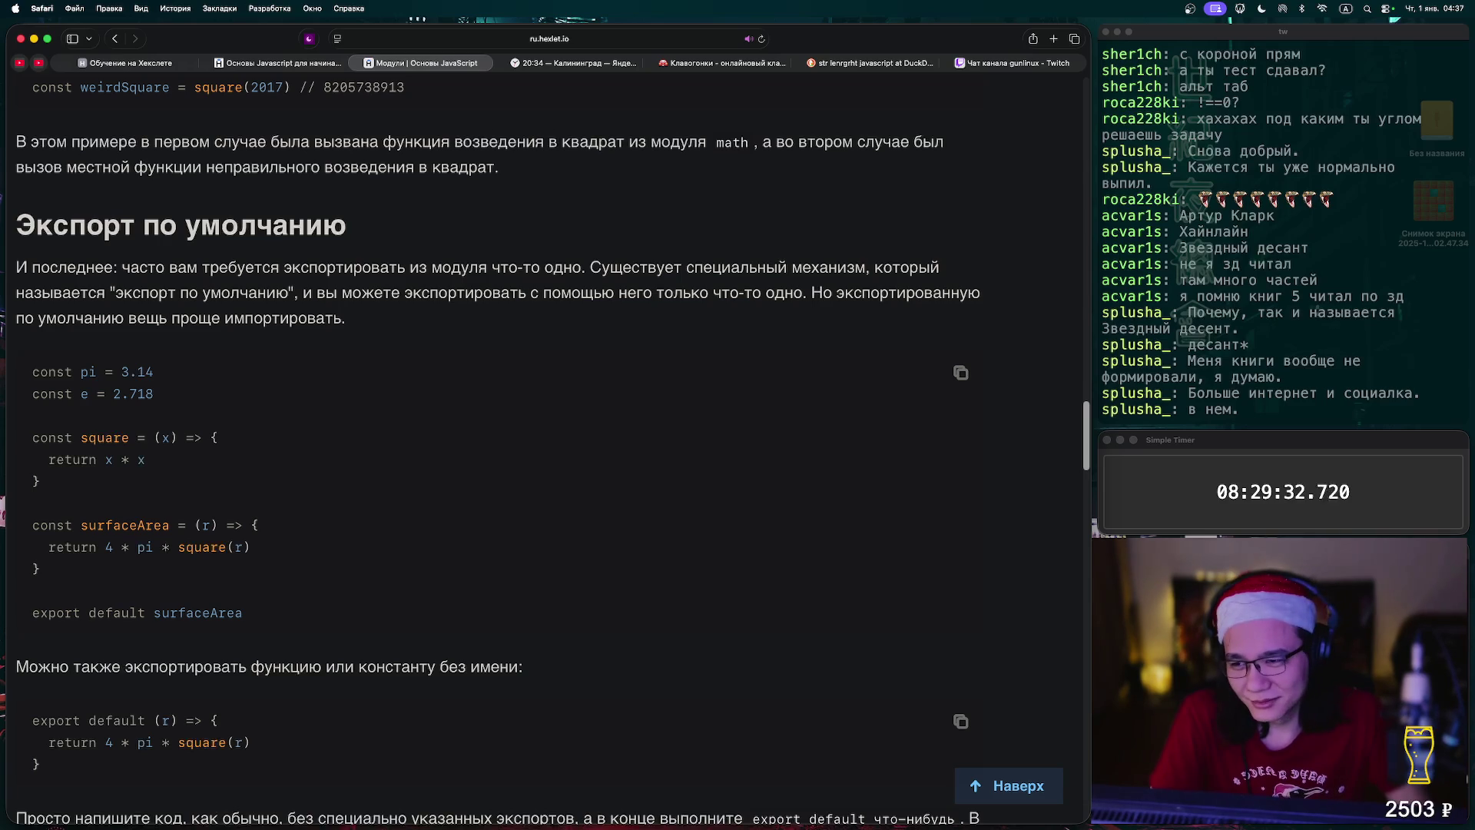
# - Scroll on to the 'as' import examples and the 'Расширение файла при импорте модуля' section
pyautogui.scroll(-1, 538, 446)
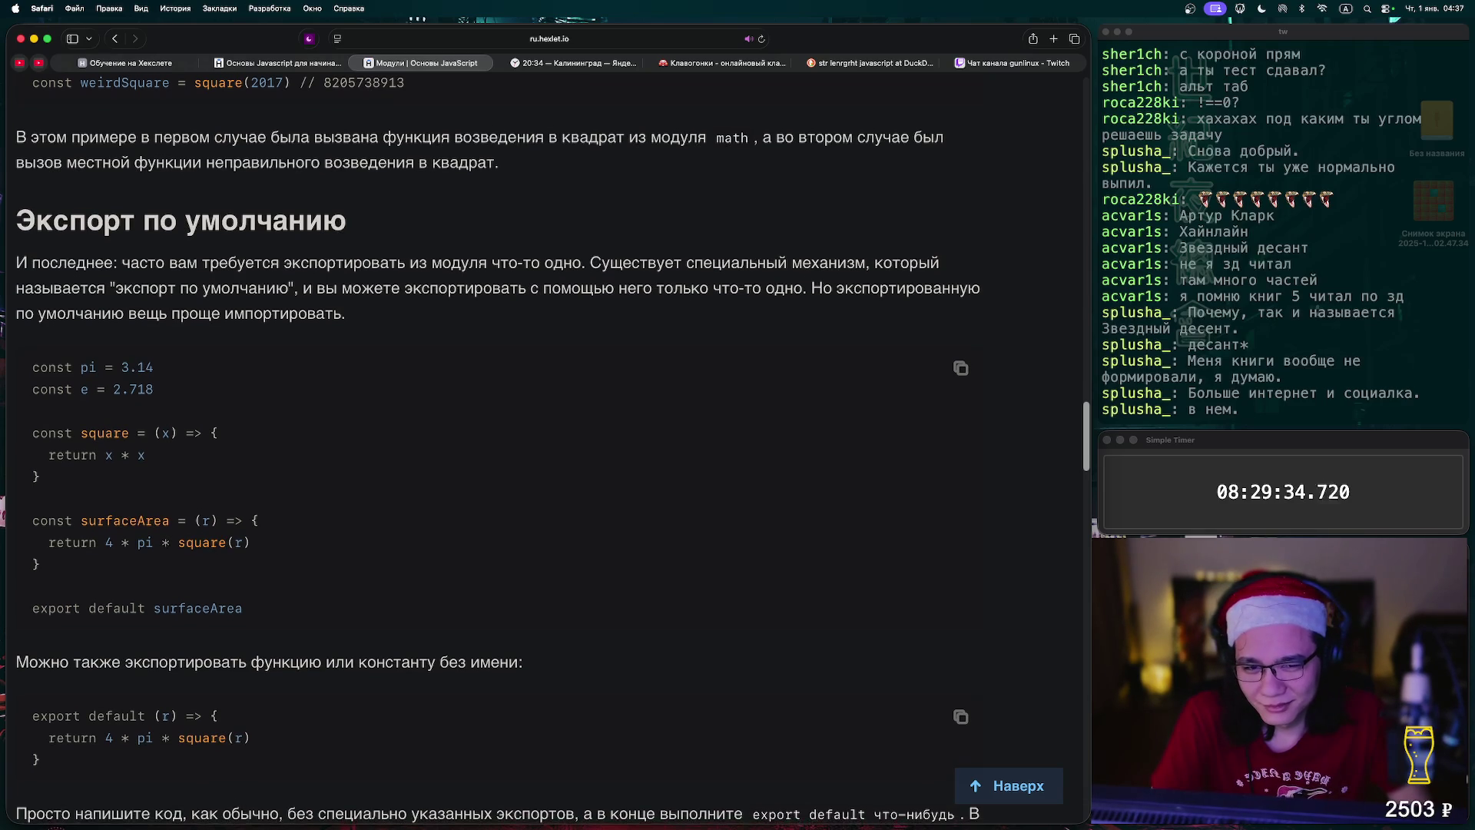
pyautogui.scroll(-1, 538, 446)
pyautogui.rightClick(216, 170)
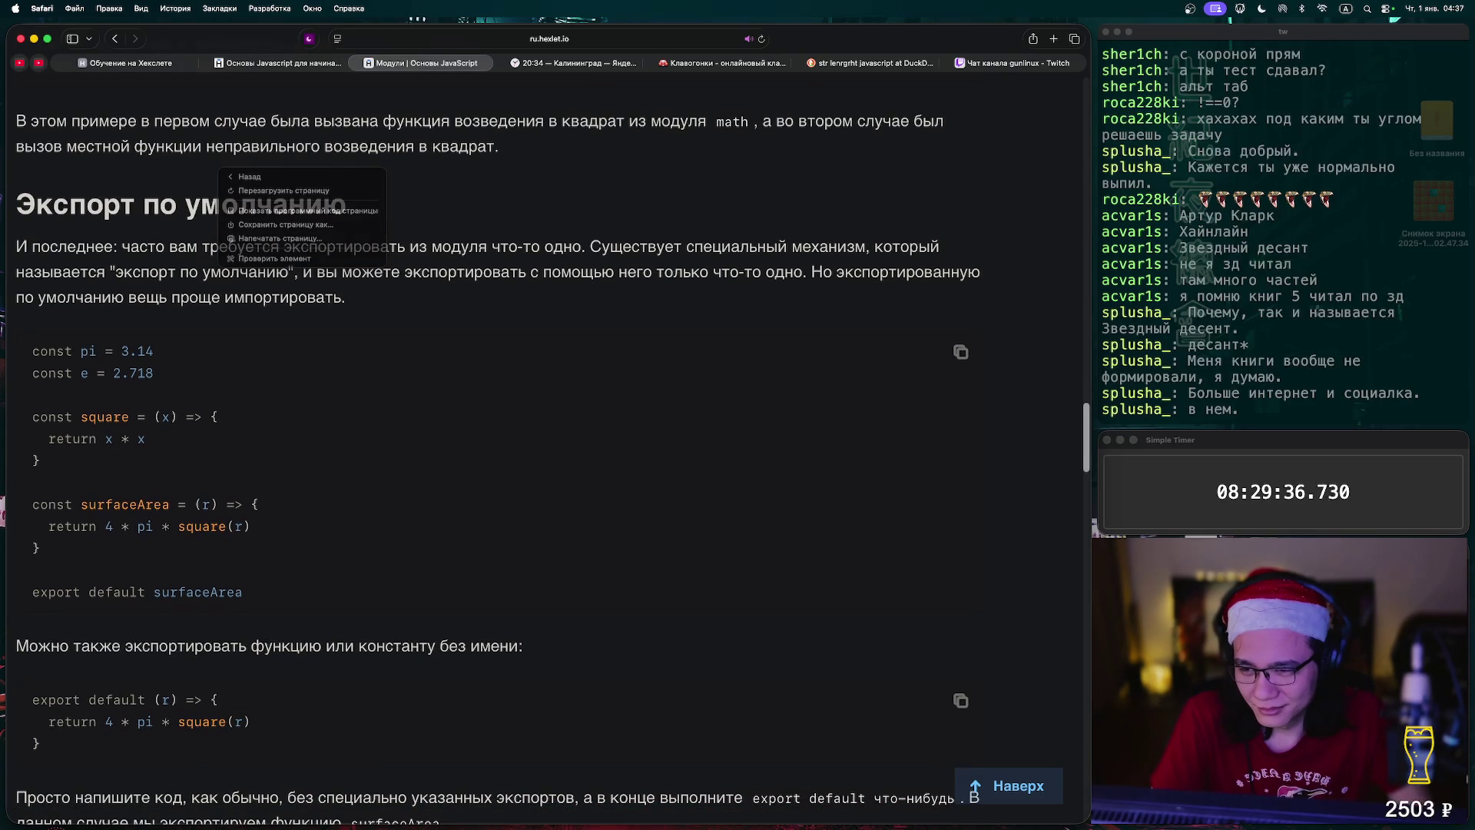
pyautogui.press('Escape')
pyautogui.scroll(-10, 538, 446)
pyautogui.scroll(-20, 538, 446)
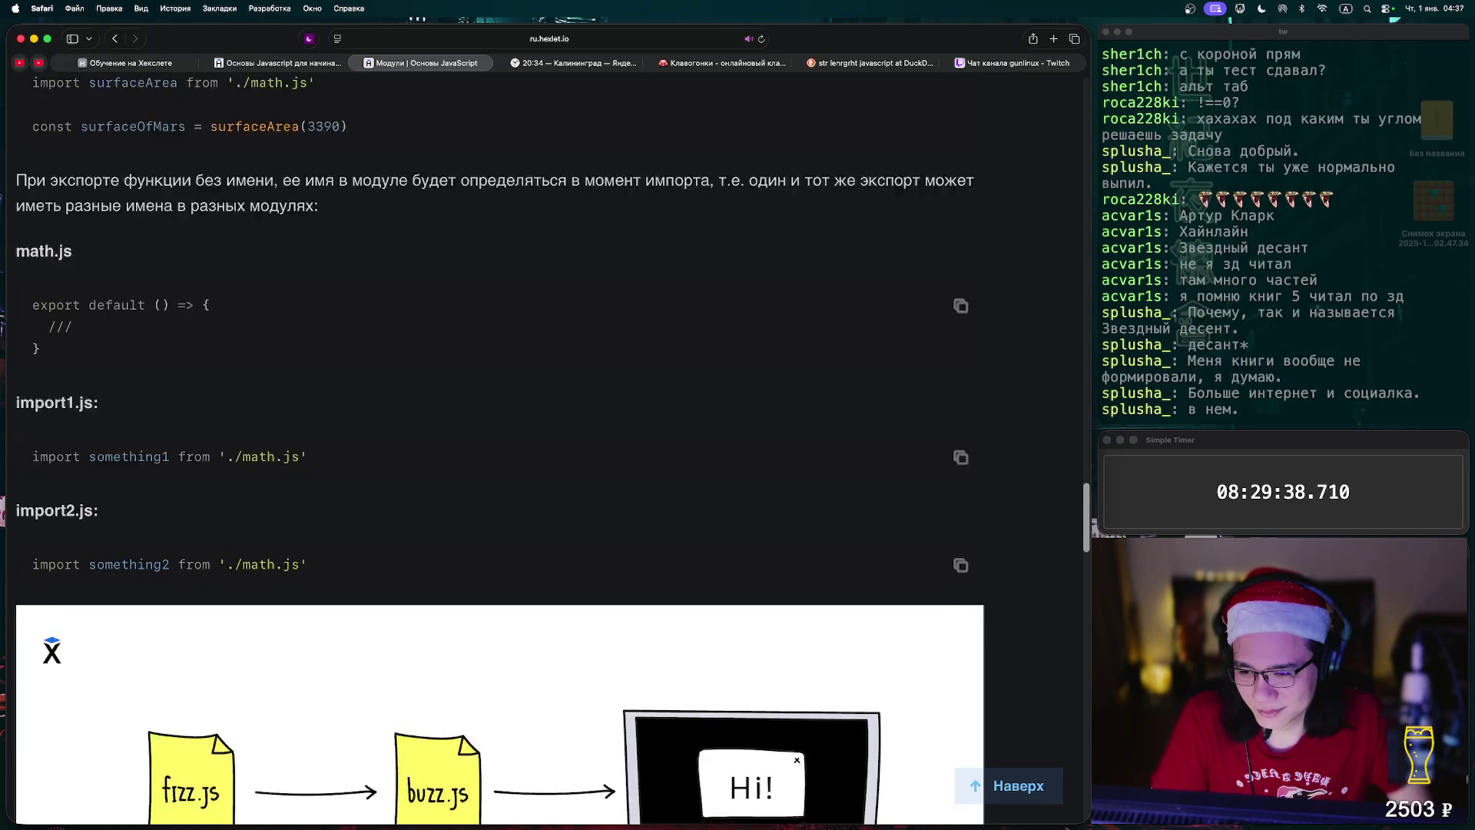
pyautogui.scroll(-20, 538, 446)
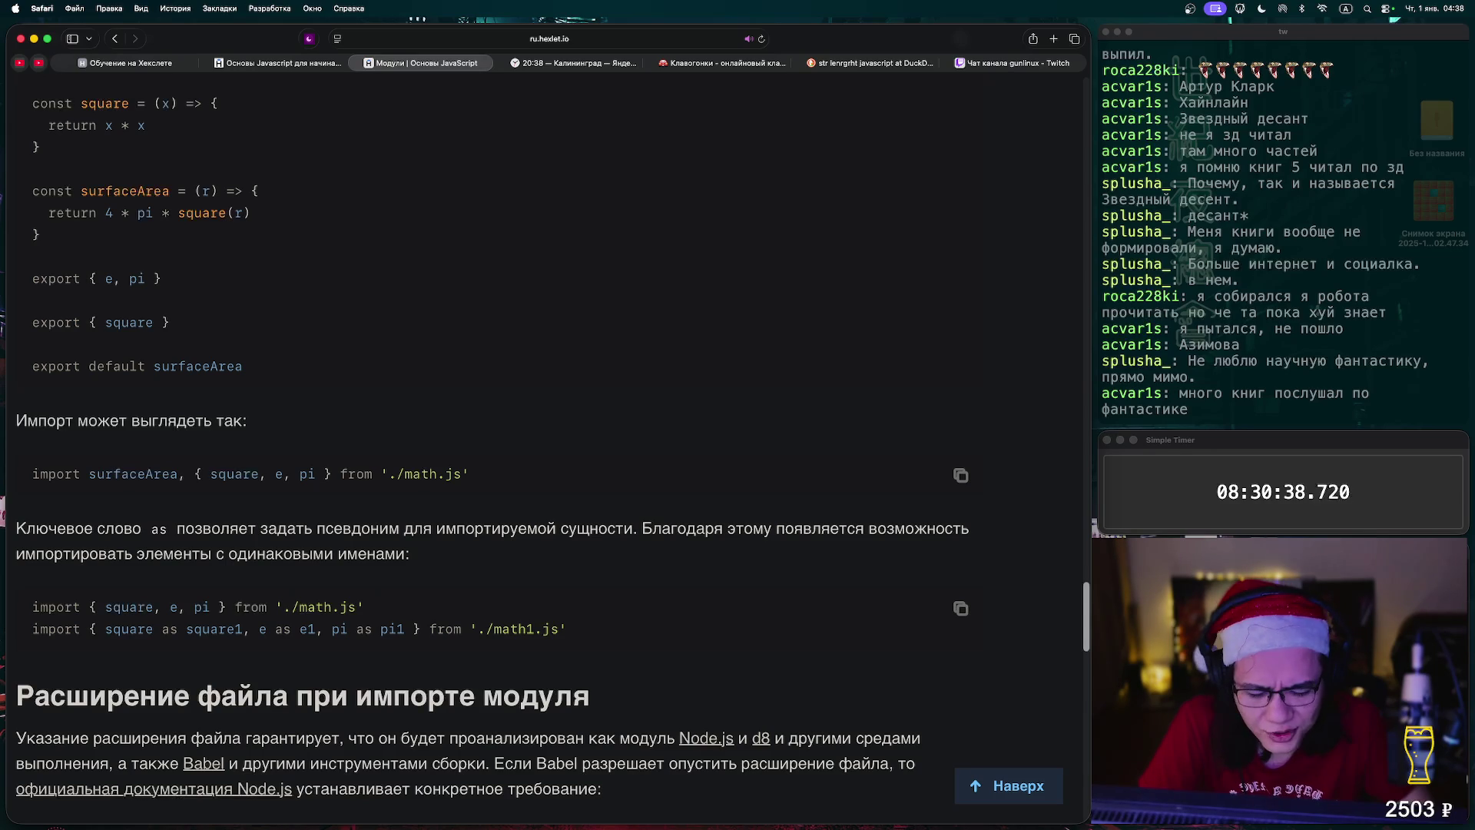
# - Scroll past 'Резюме' to the 'Дополнительные материалы' links and the page footer
pyautogui.scroll(-5, 545, 450)
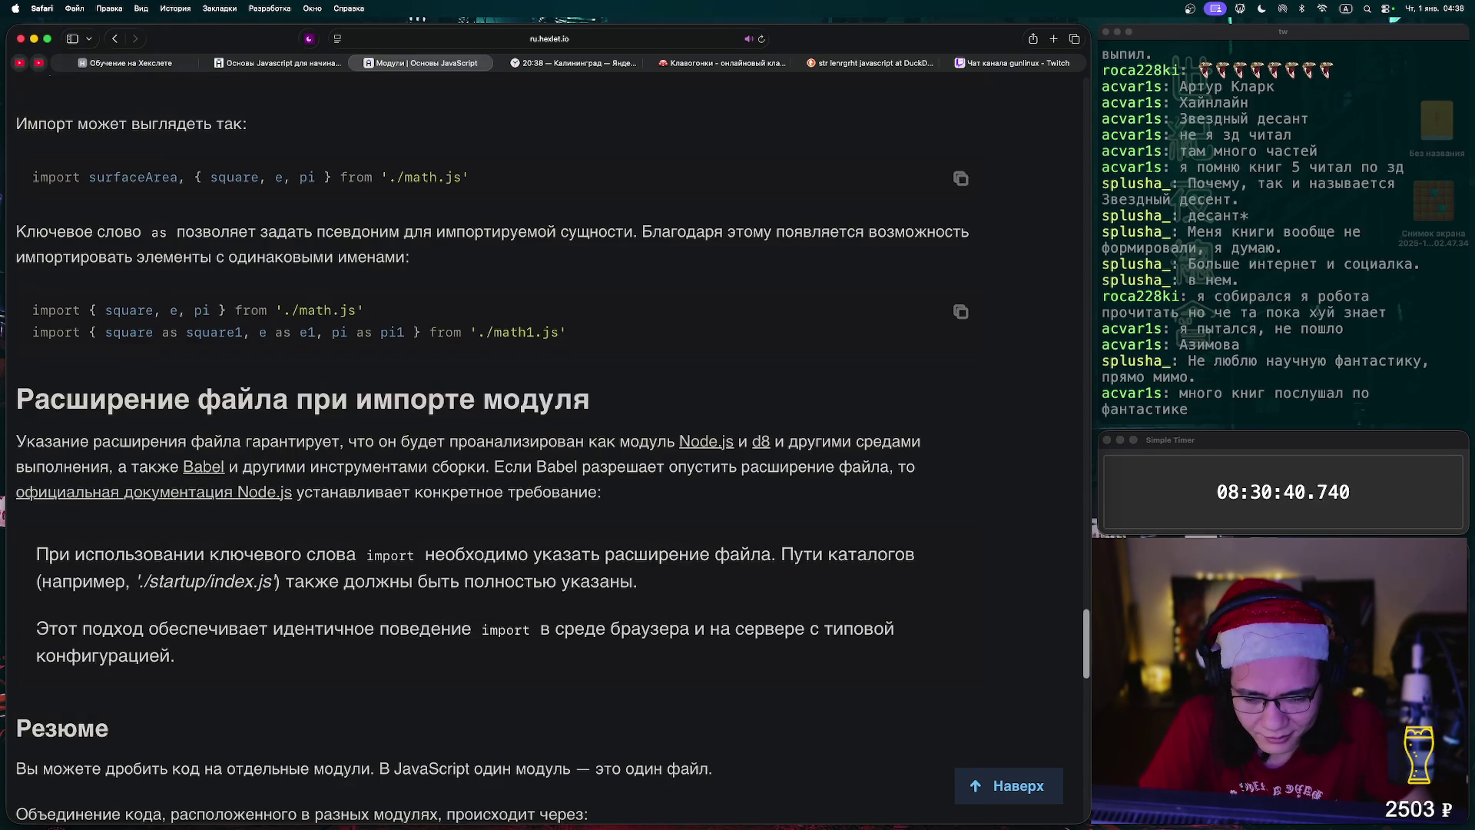
pyautogui.scroll(-1, 493, 454)
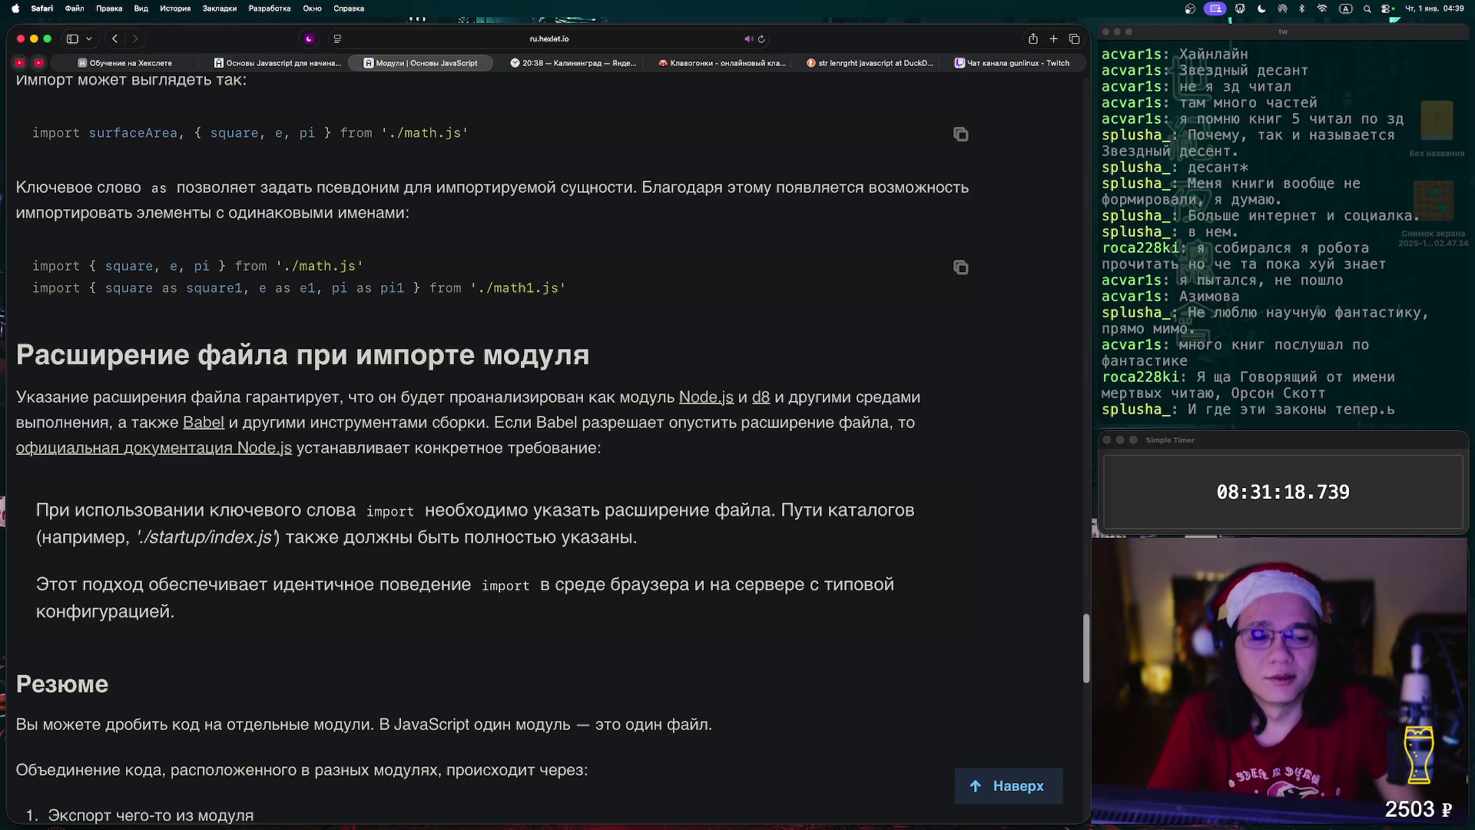
pyautogui.scroll(-15, 546, 446)
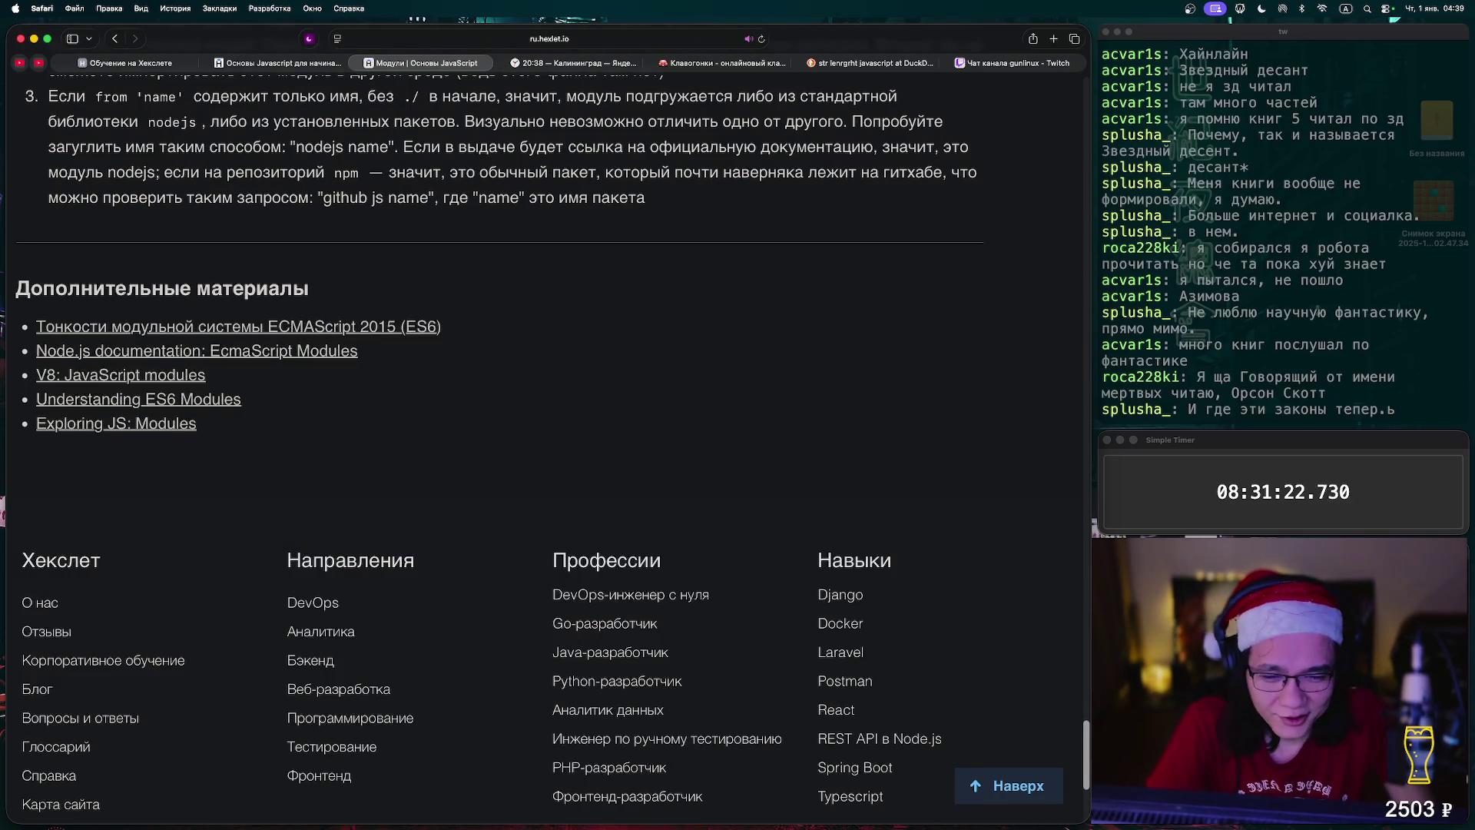
# - Scroll back up to the lesson's introduction on modules and directories
pyautogui.scroll(20, 545, 446)
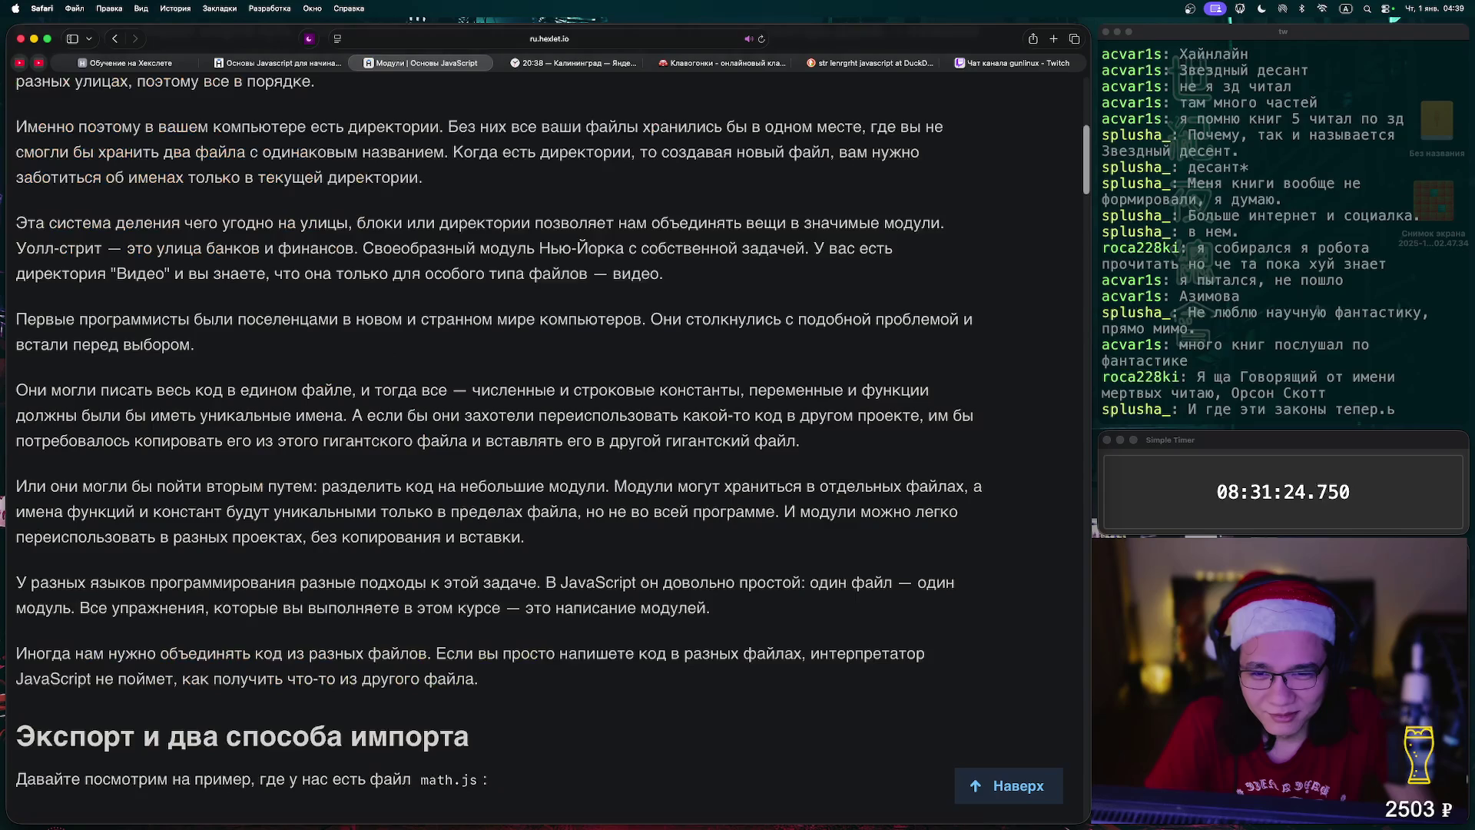
pyautogui.scroll(7, 545, 446)
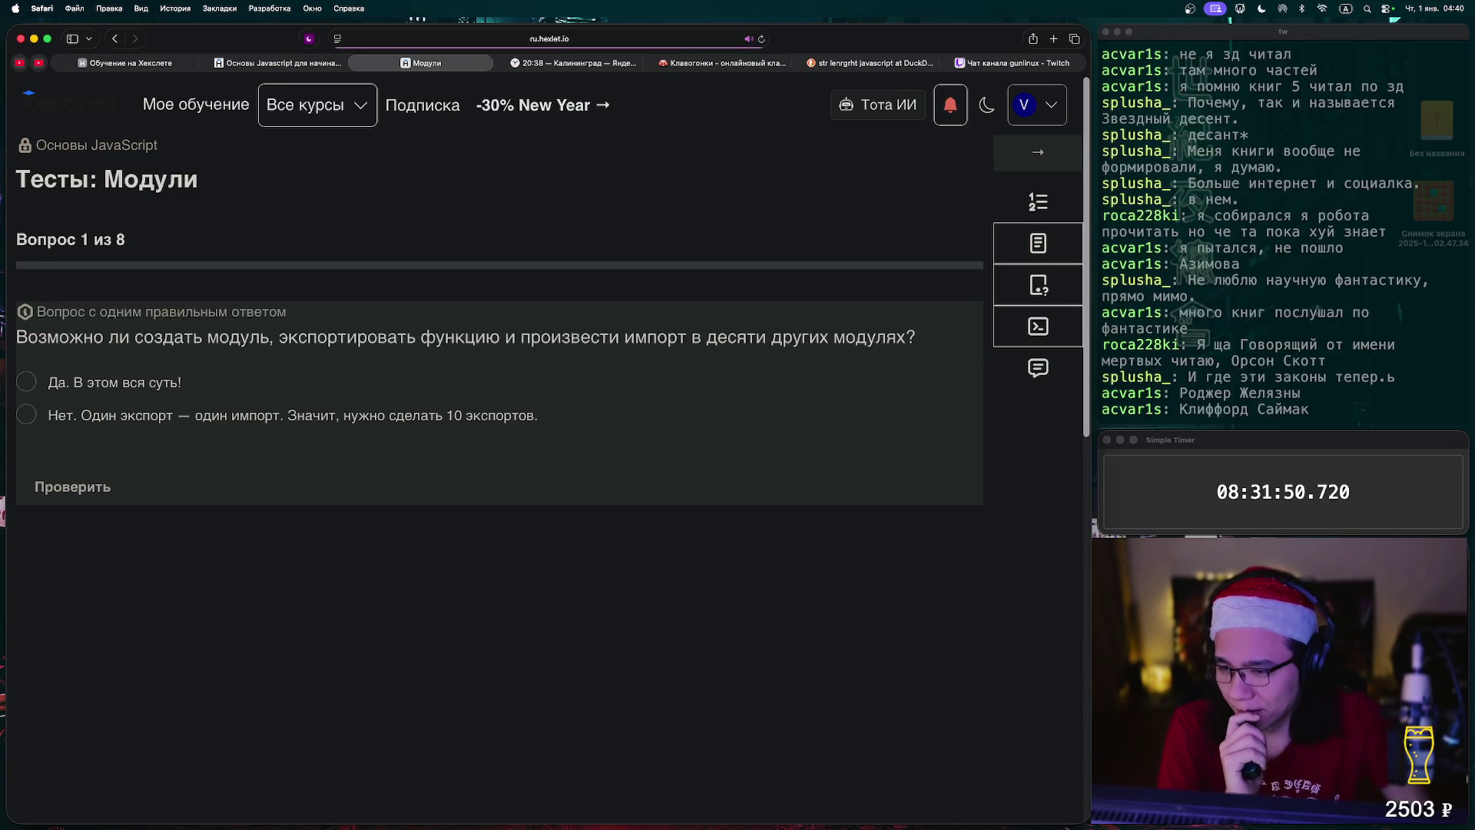
# - Answer question 1 with 'Да. В этом вся суть!', check it, and continue to question 2
pyautogui.click(26, 381)
pyautogui.click(73, 486)
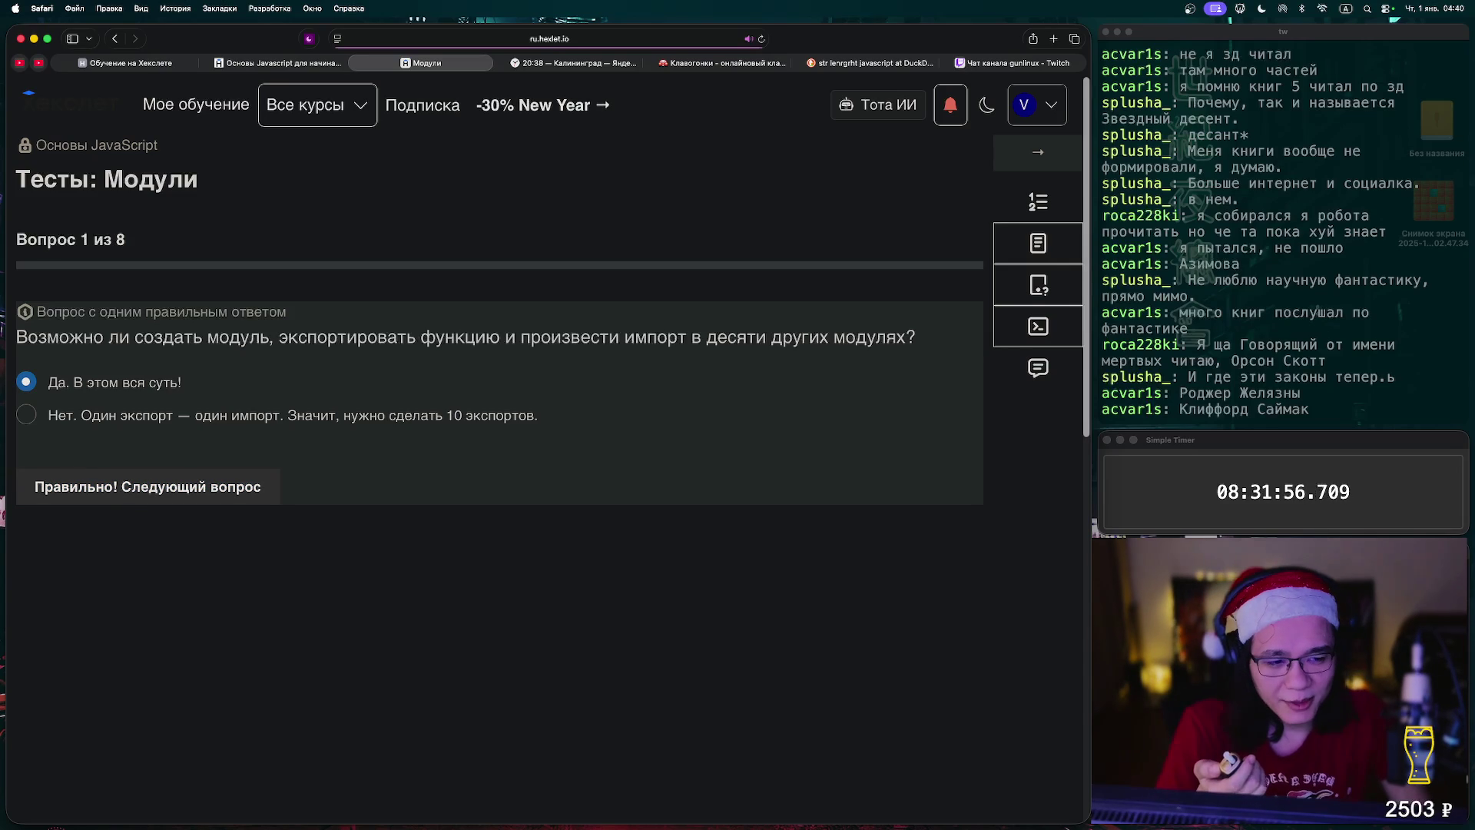
pyautogui.click(148, 487)
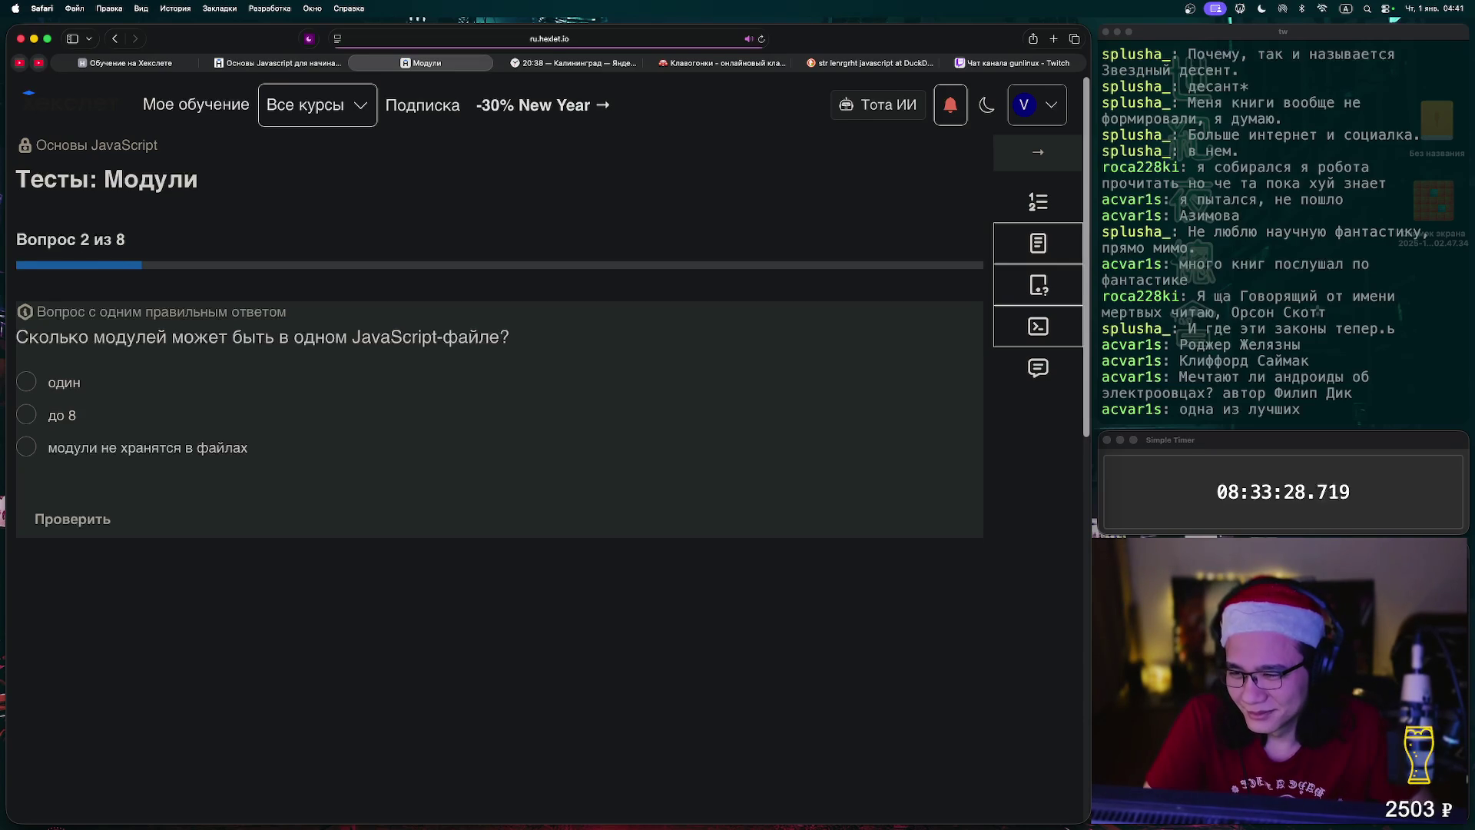
# - Answer question 2 'один', question 3 'при импорте модуля', and question 4 with the named getFirstWeekday import
pyautogui.click(26, 447)
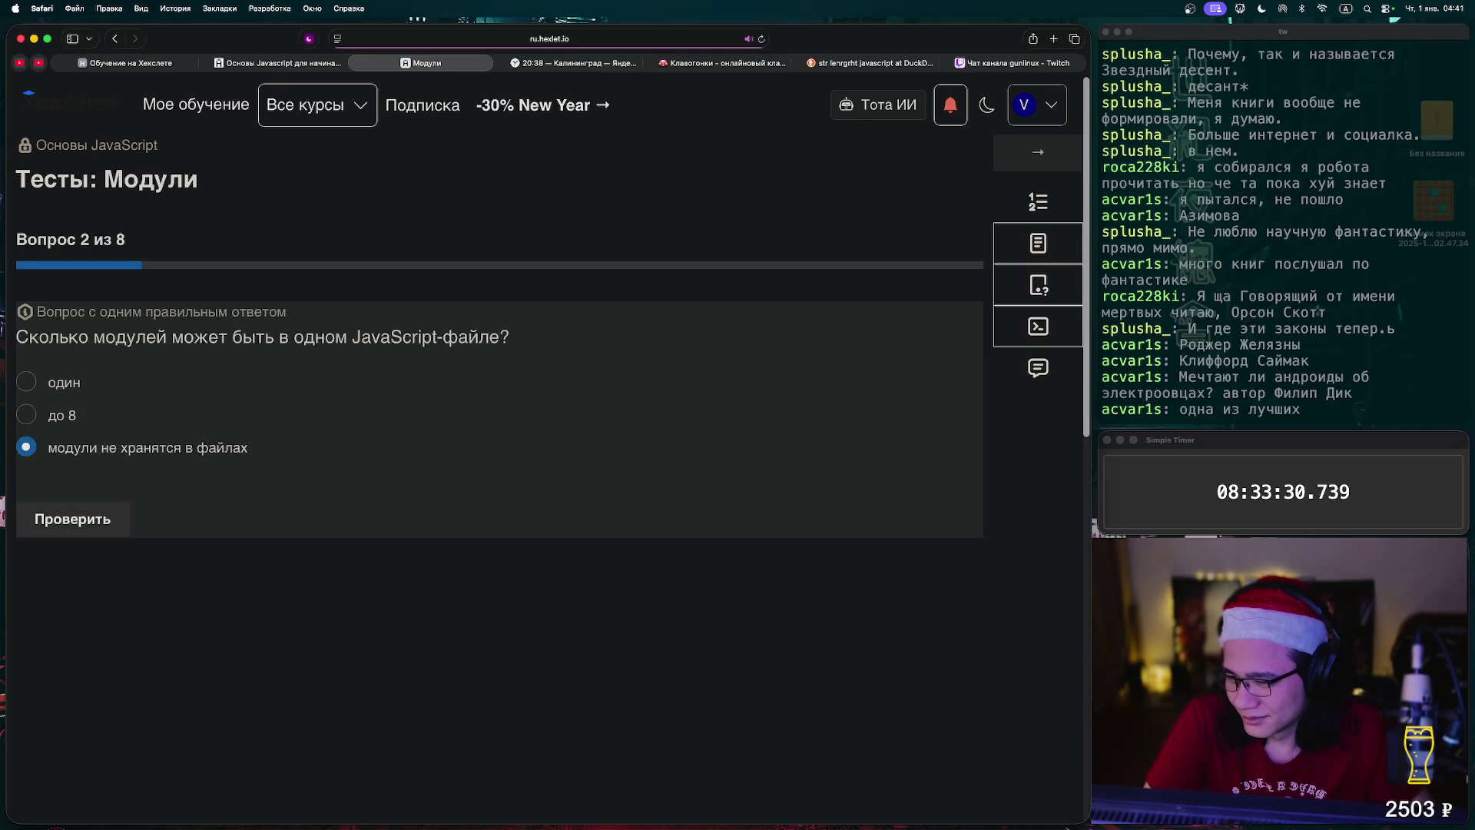
pyautogui.click(26, 382)
pyautogui.click(72, 518)
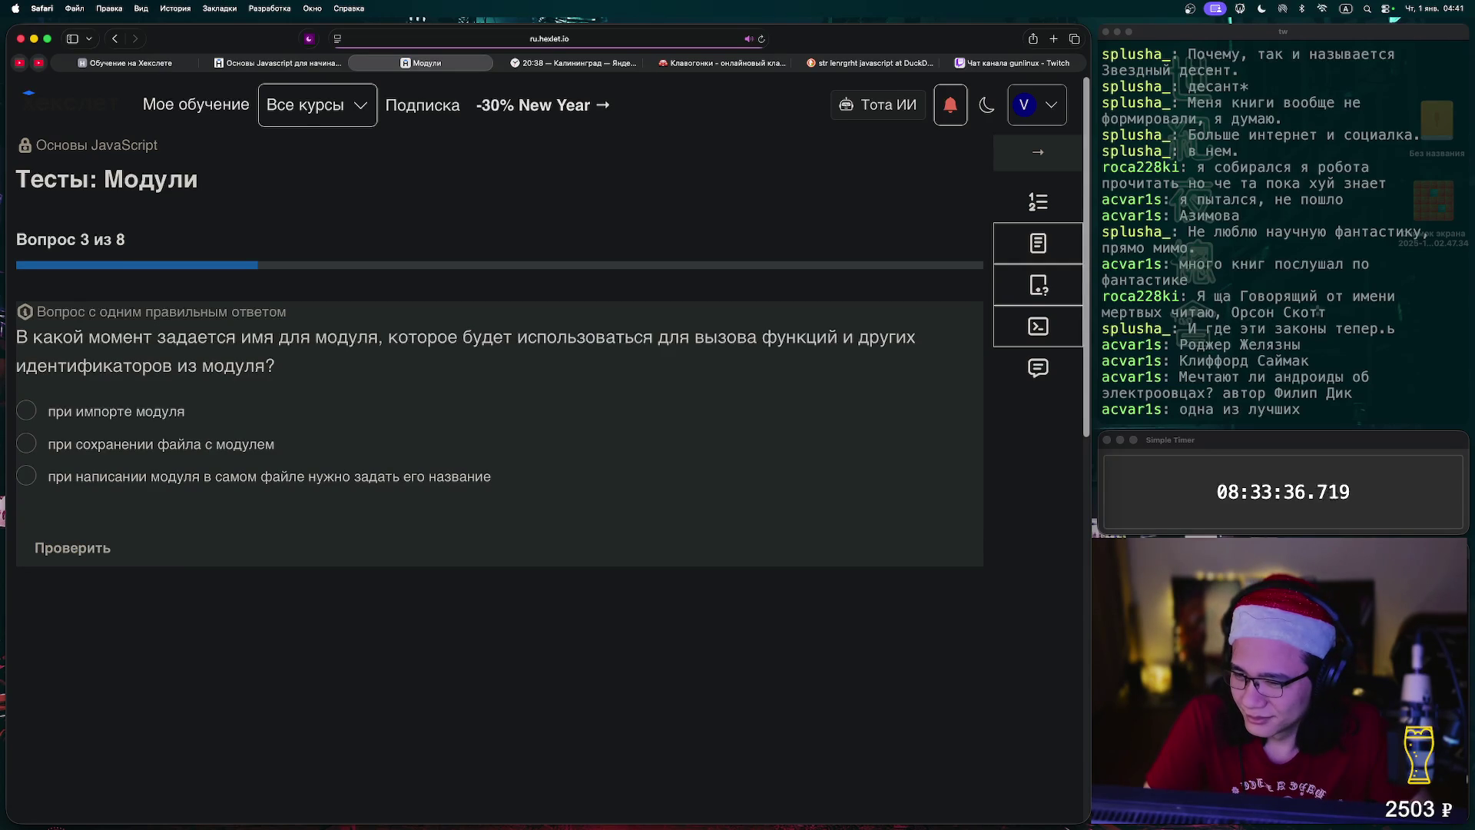
pyautogui.click(26, 410)
pyautogui.click(72, 548)
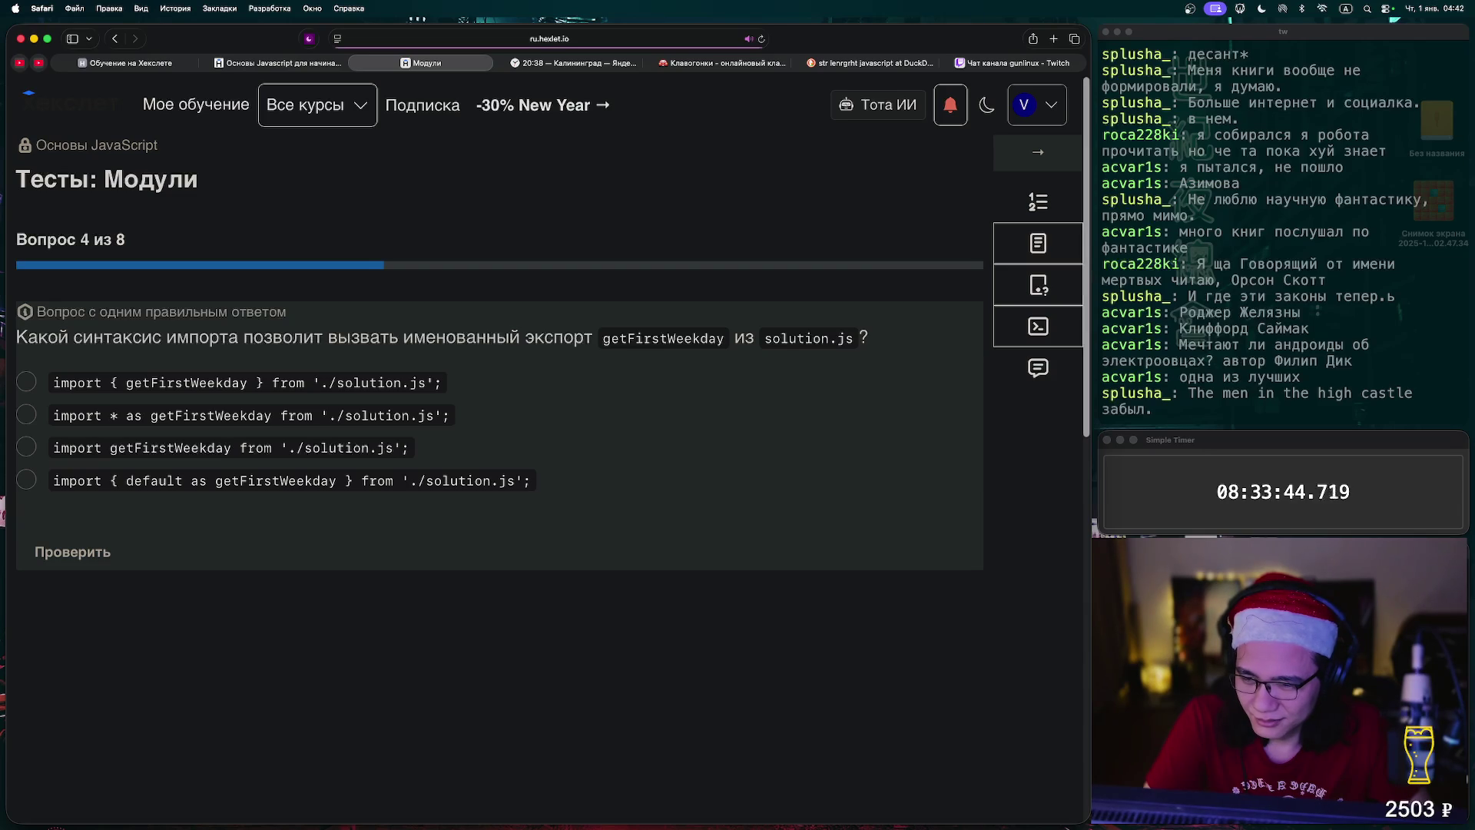
pyautogui.click(26, 382)
pyautogui.click(73, 552)
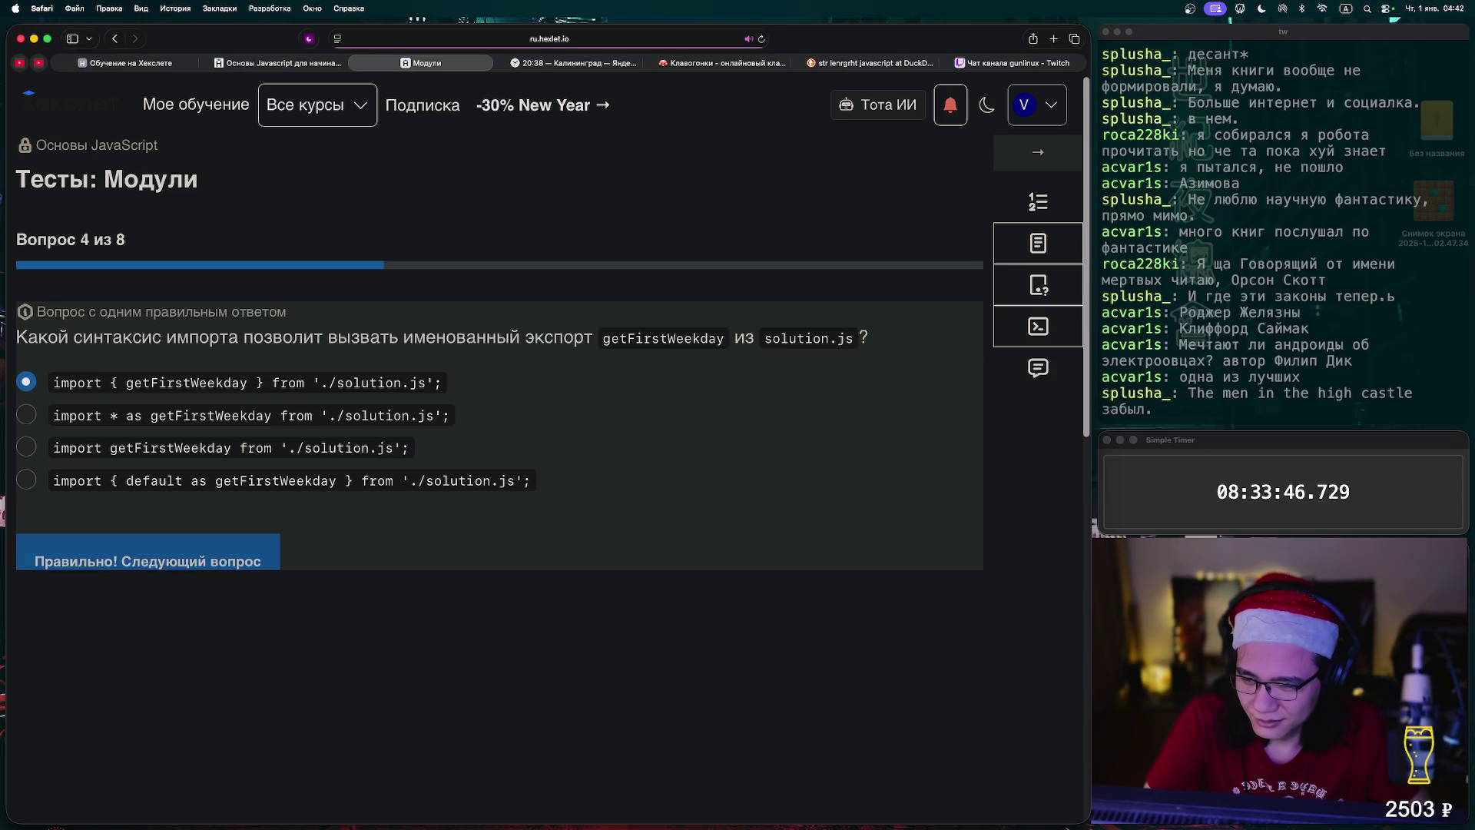
pyautogui.press('Return')
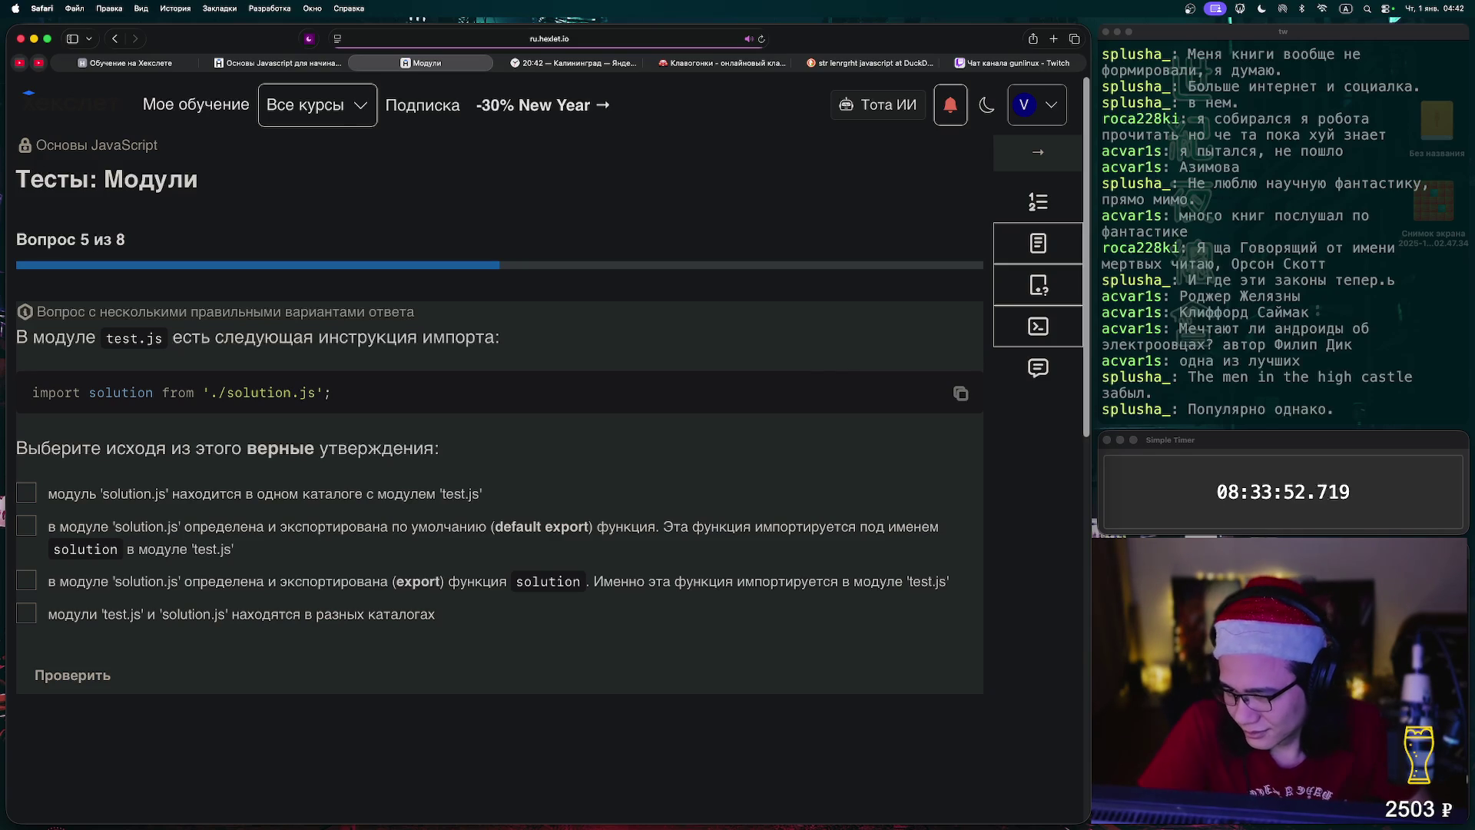
# - Mark the same-folder and default-export statements for question 5, check them, and advance
pyautogui.click(26, 493)
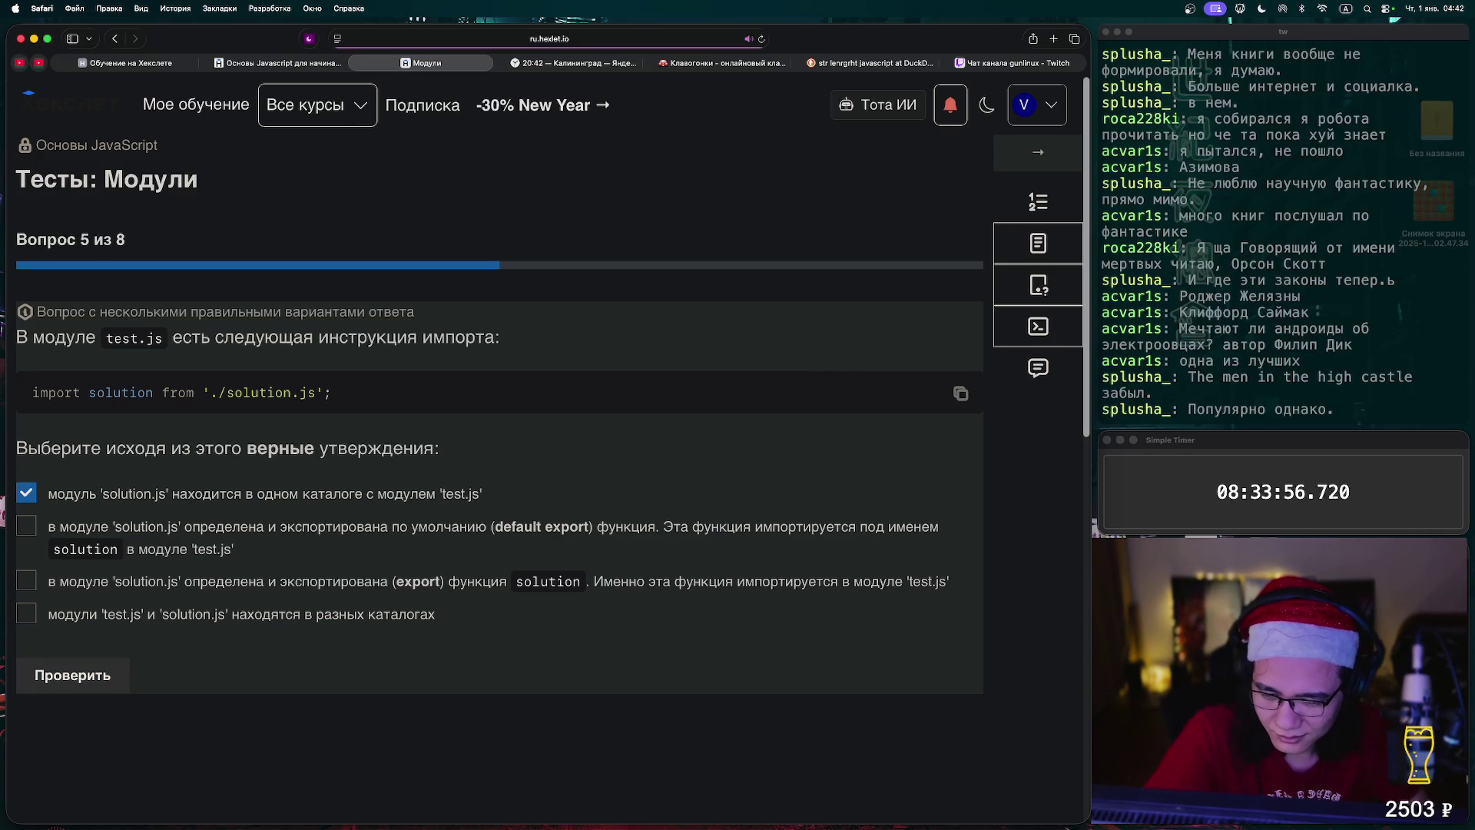
pyautogui.click(26, 580)
pyautogui.click(27, 580)
pyautogui.click(26, 613)
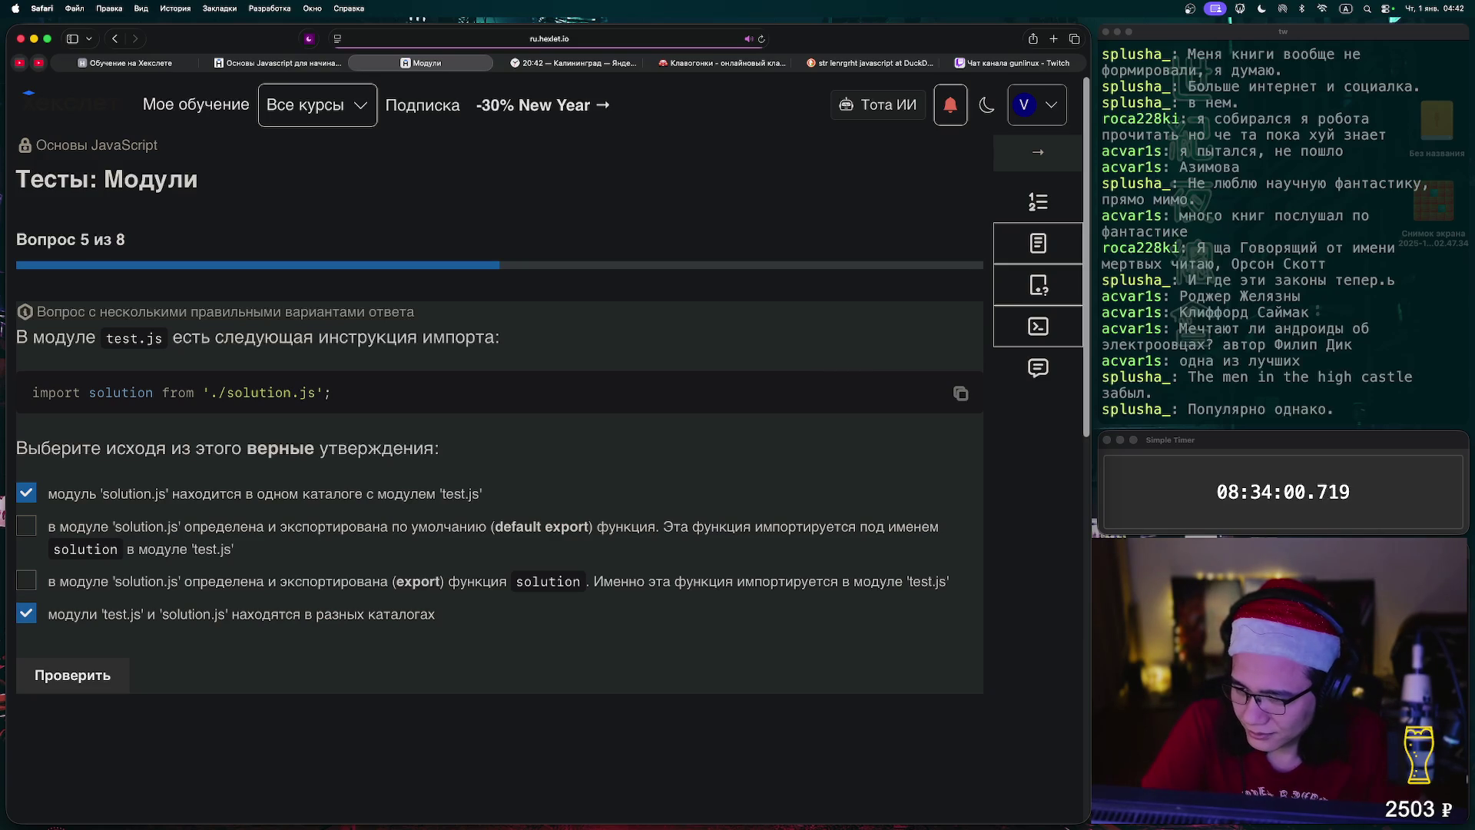
pyautogui.click(72, 674)
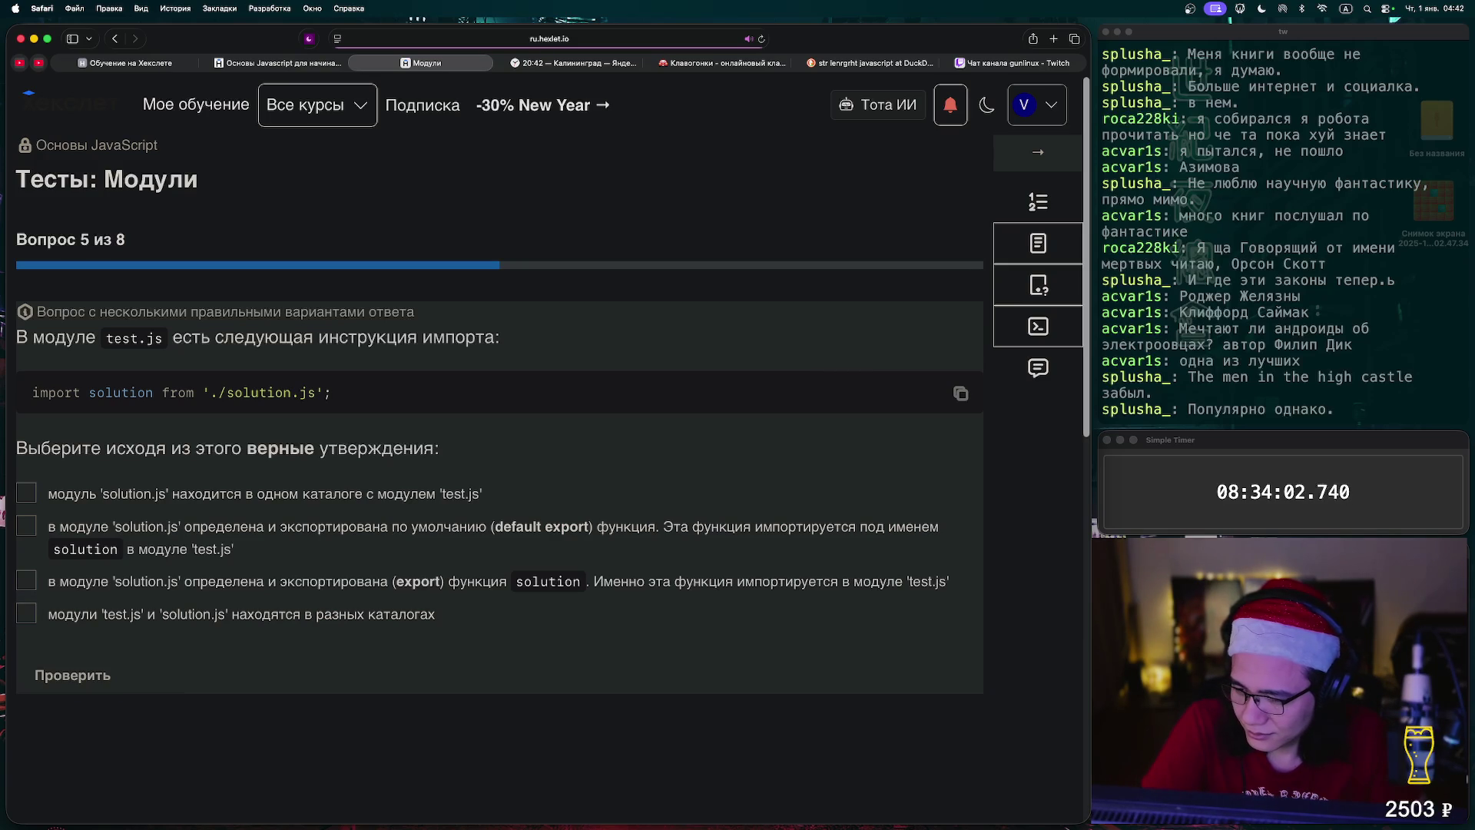
pyautogui.click(26, 492)
pyautogui.click(26, 526)
pyautogui.click(73, 675)
pyautogui.click(72, 675)
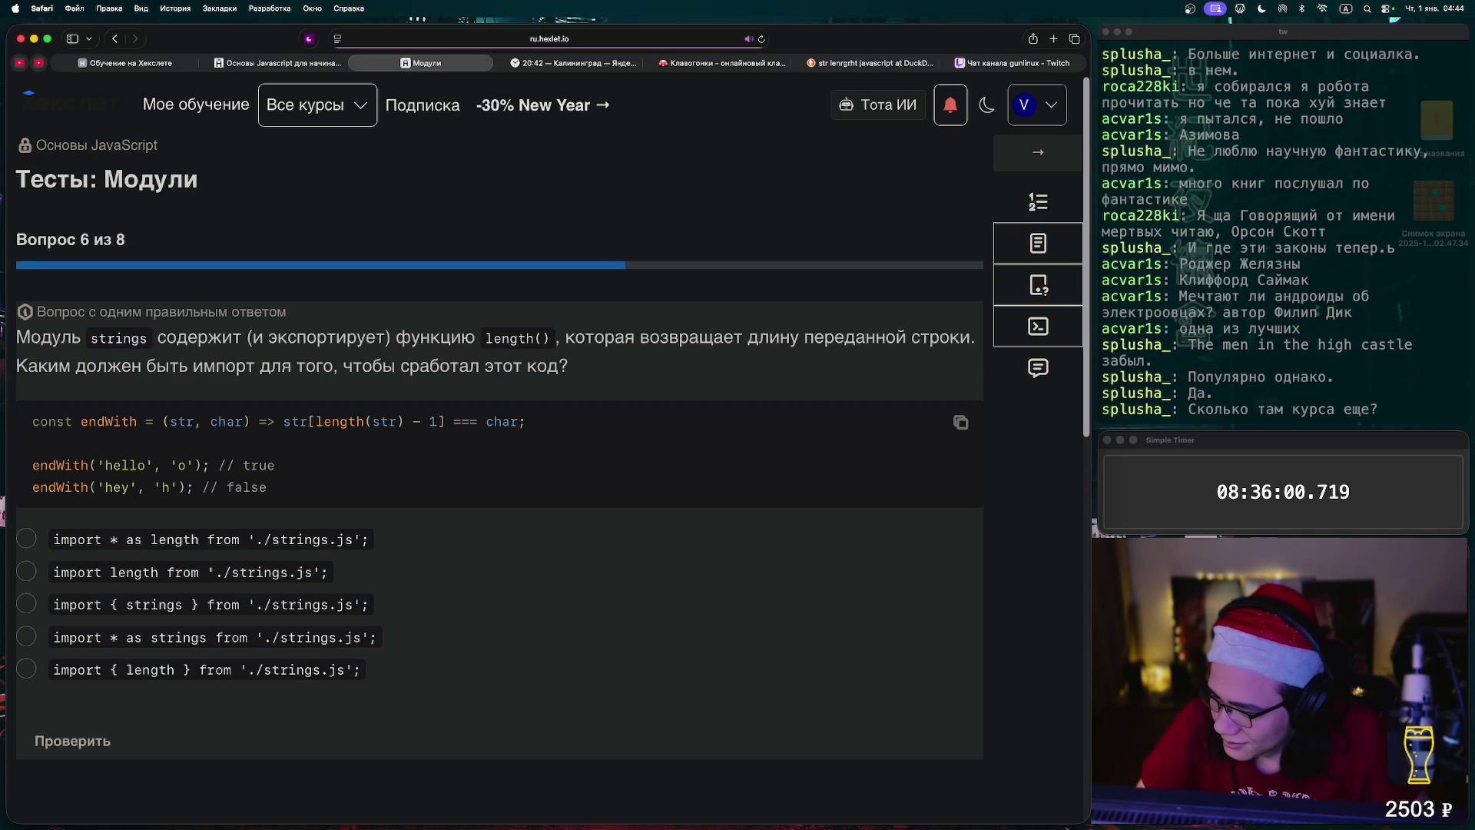
# - Choose import { length } from './strings.js'; for question 6 and submit it
pyautogui.click(26, 571)
pyautogui.click(26, 669)
pyautogui.click(73, 740)
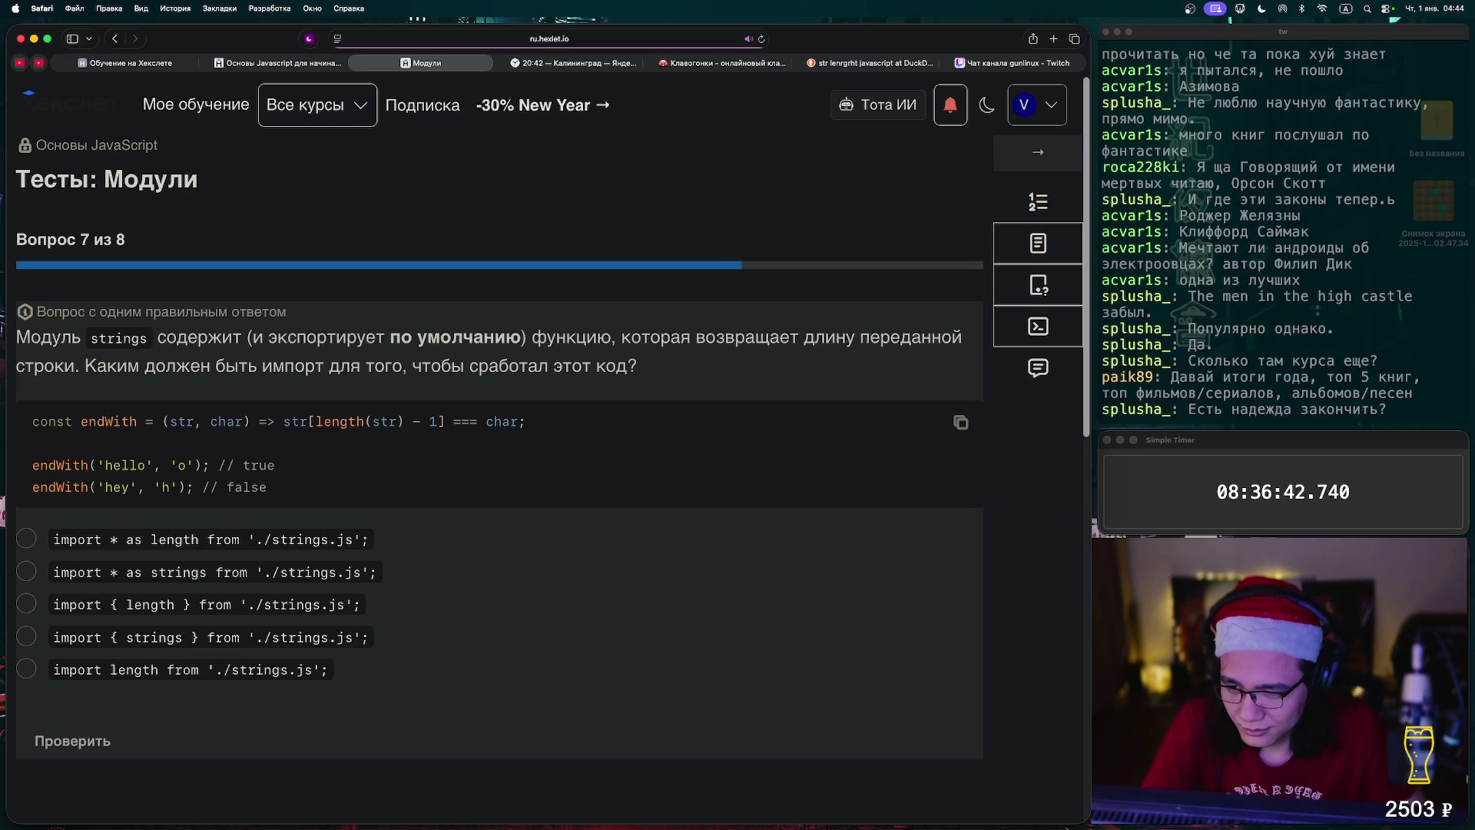
# - Answer question 7 with import length from './strings.js'; after a failed named-import try
pyautogui.click(26, 604)
pyautogui.click(73, 742)
pyautogui.click(27, 669)
pyautogui.click(73, 741)
pyautogui.click(73, 741)
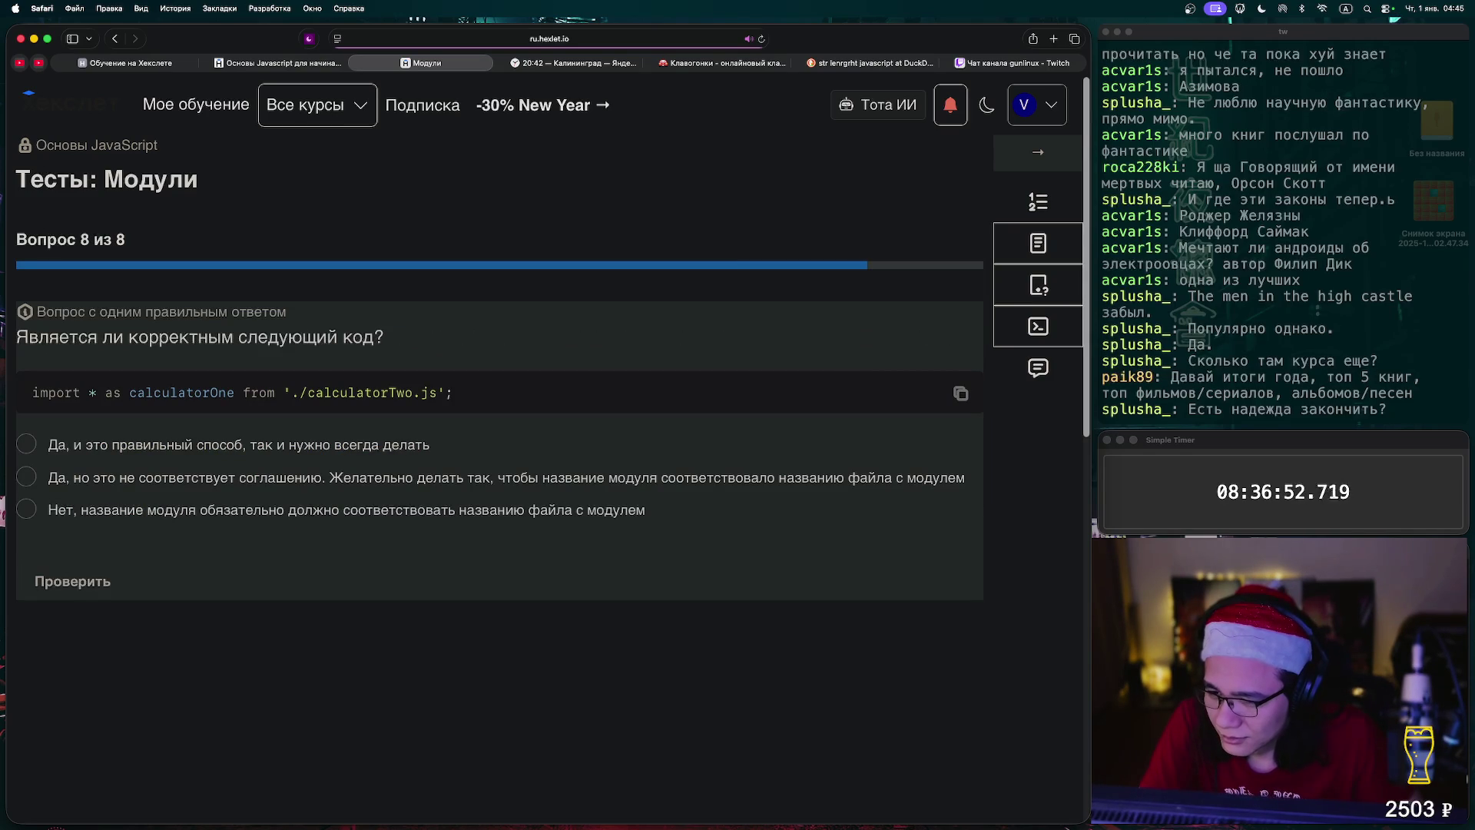
# - Answer question 8 with the 'works but breaks convention' option, complete the test, and advance to the next lesson
pyautogui.click(26, 477)
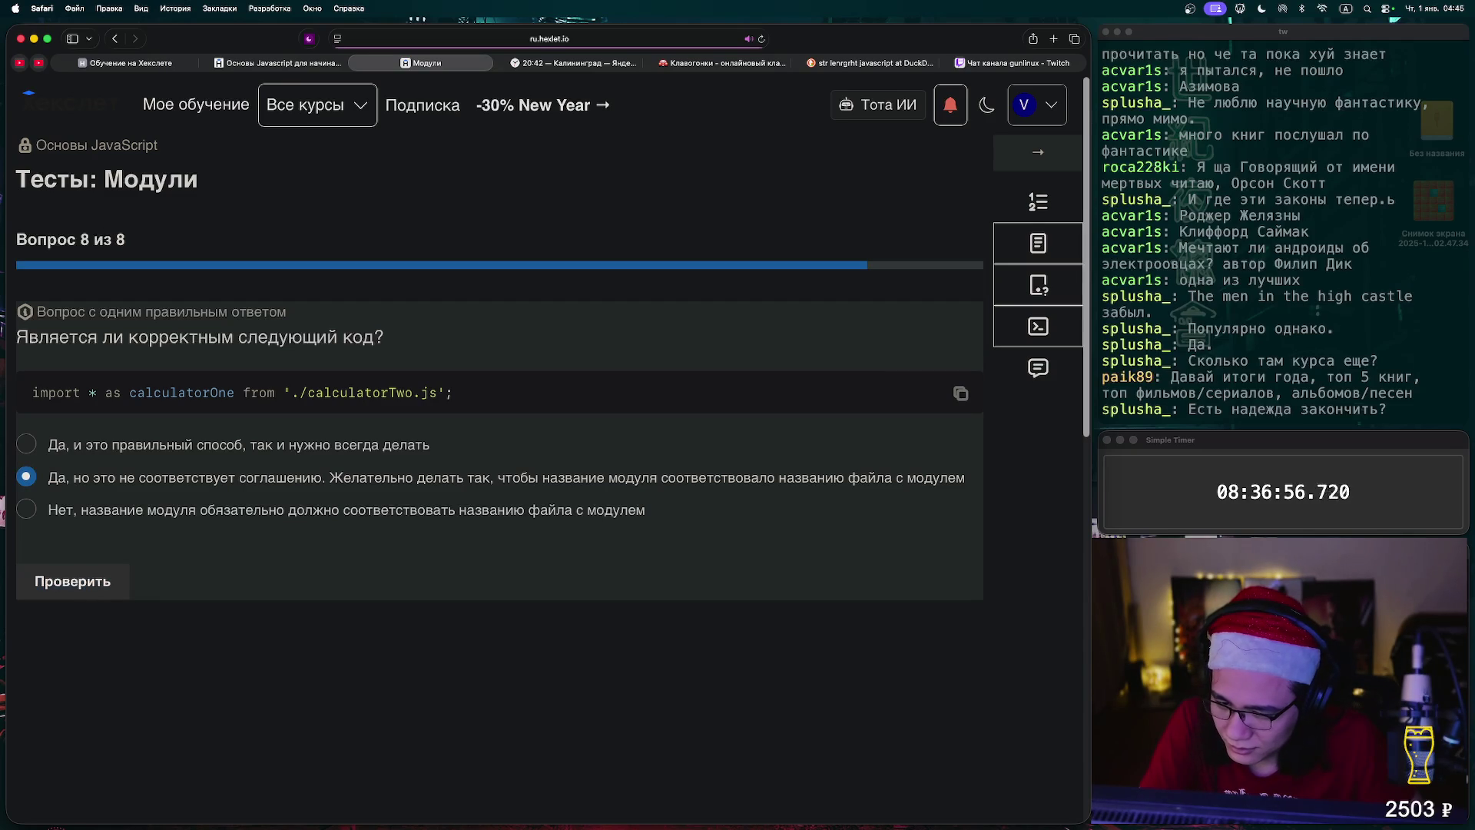
pyautogui.click(73, 581)
pyautogui.click(72, 581)
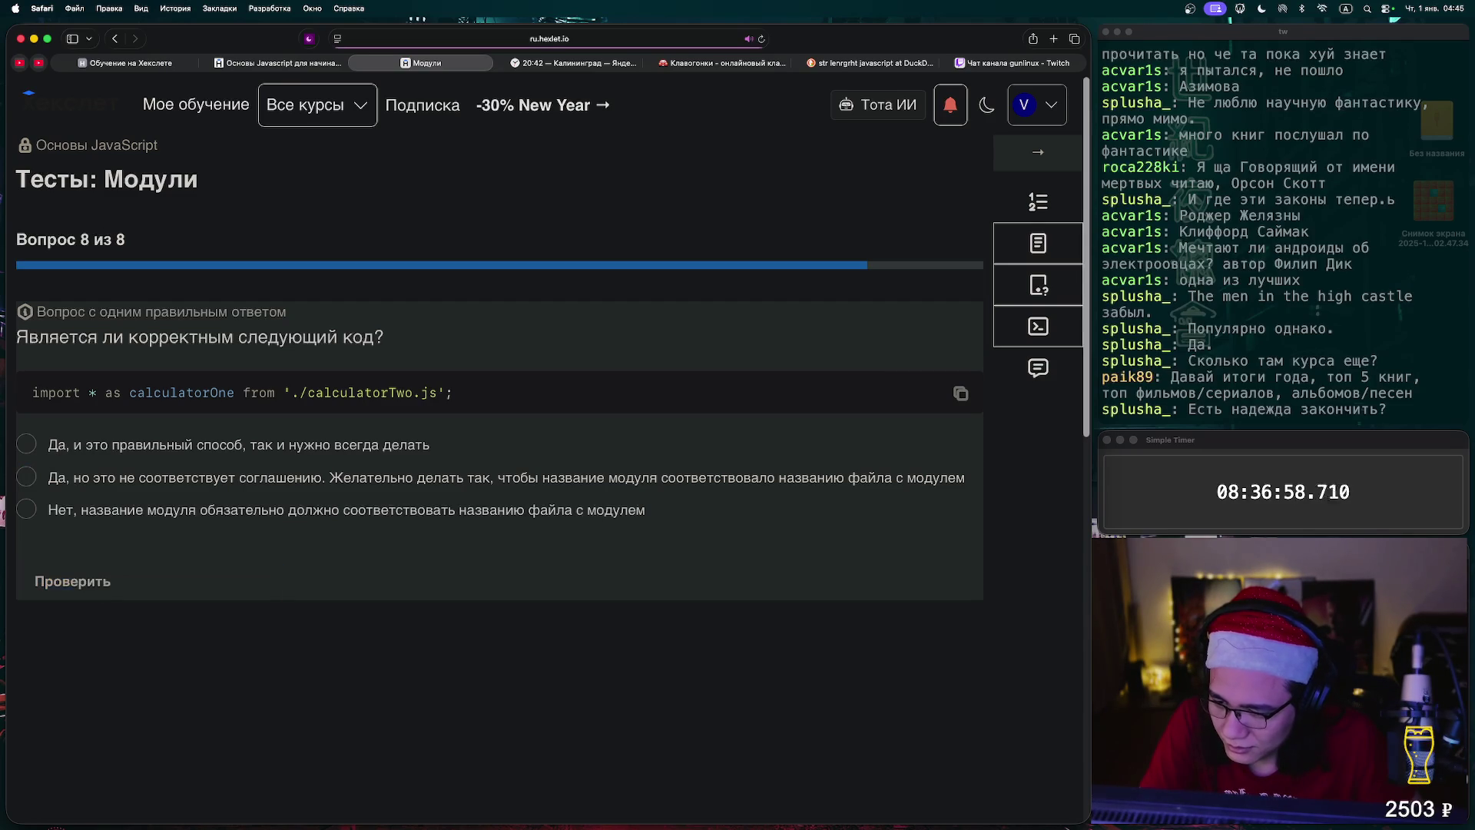
pyautogui.click(1038, 153)
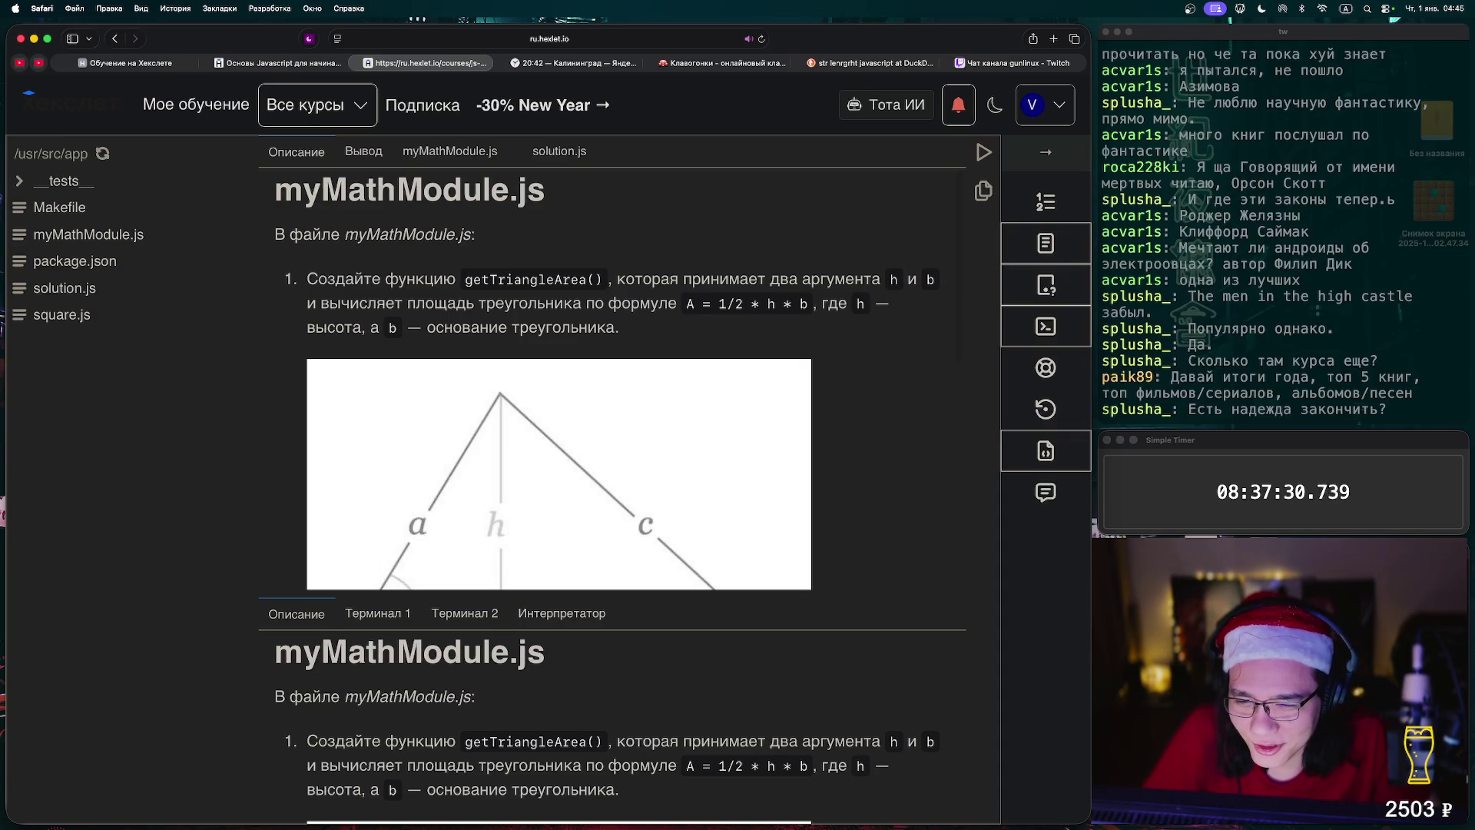
# - Read through the Описание instructions, then bring up myMathModule.js in the code editor
pyautogui.scroll(-5, 607, 379)
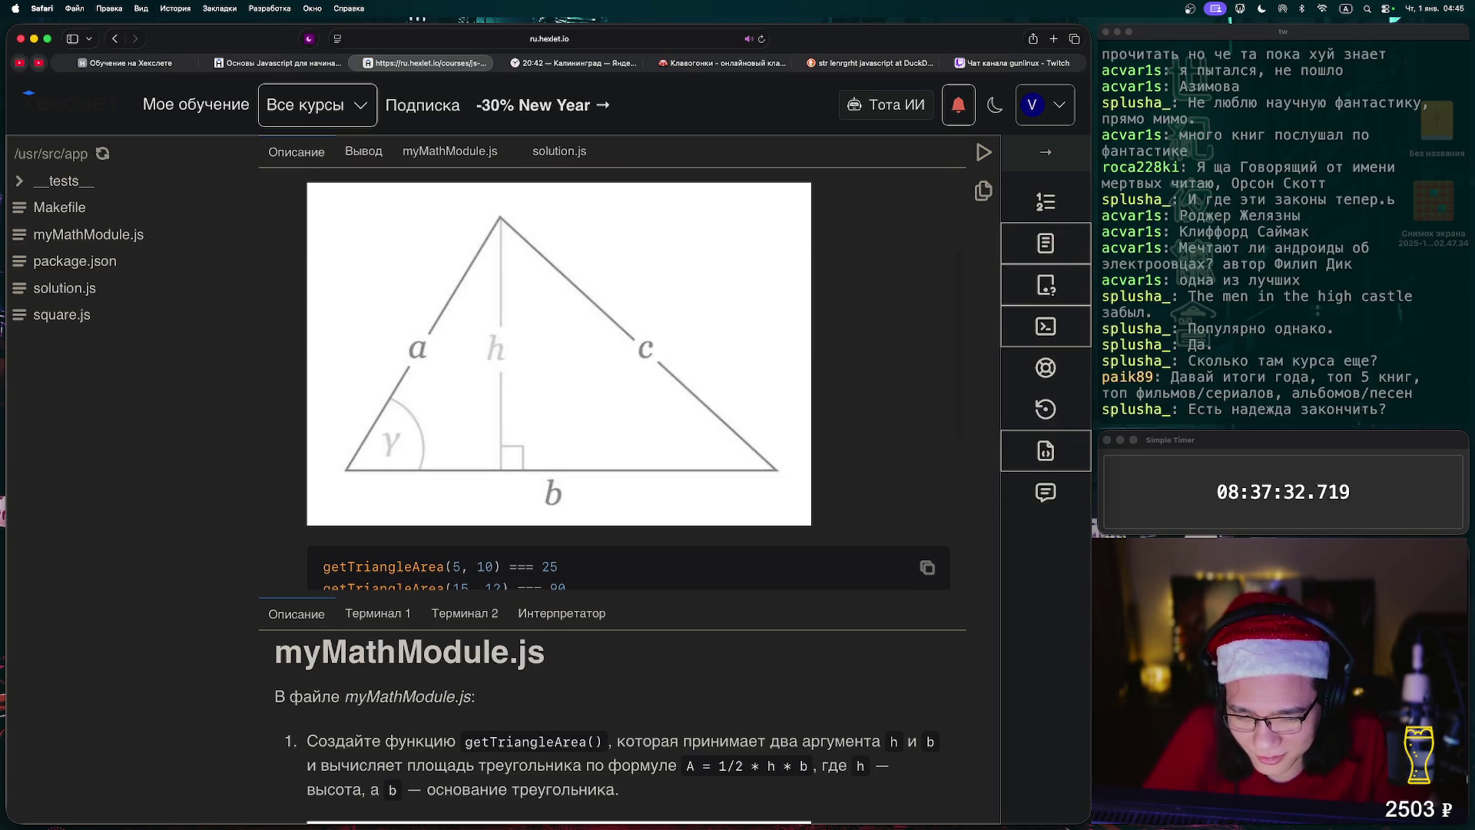
pyautogui.scroll(-8, 607, 379)
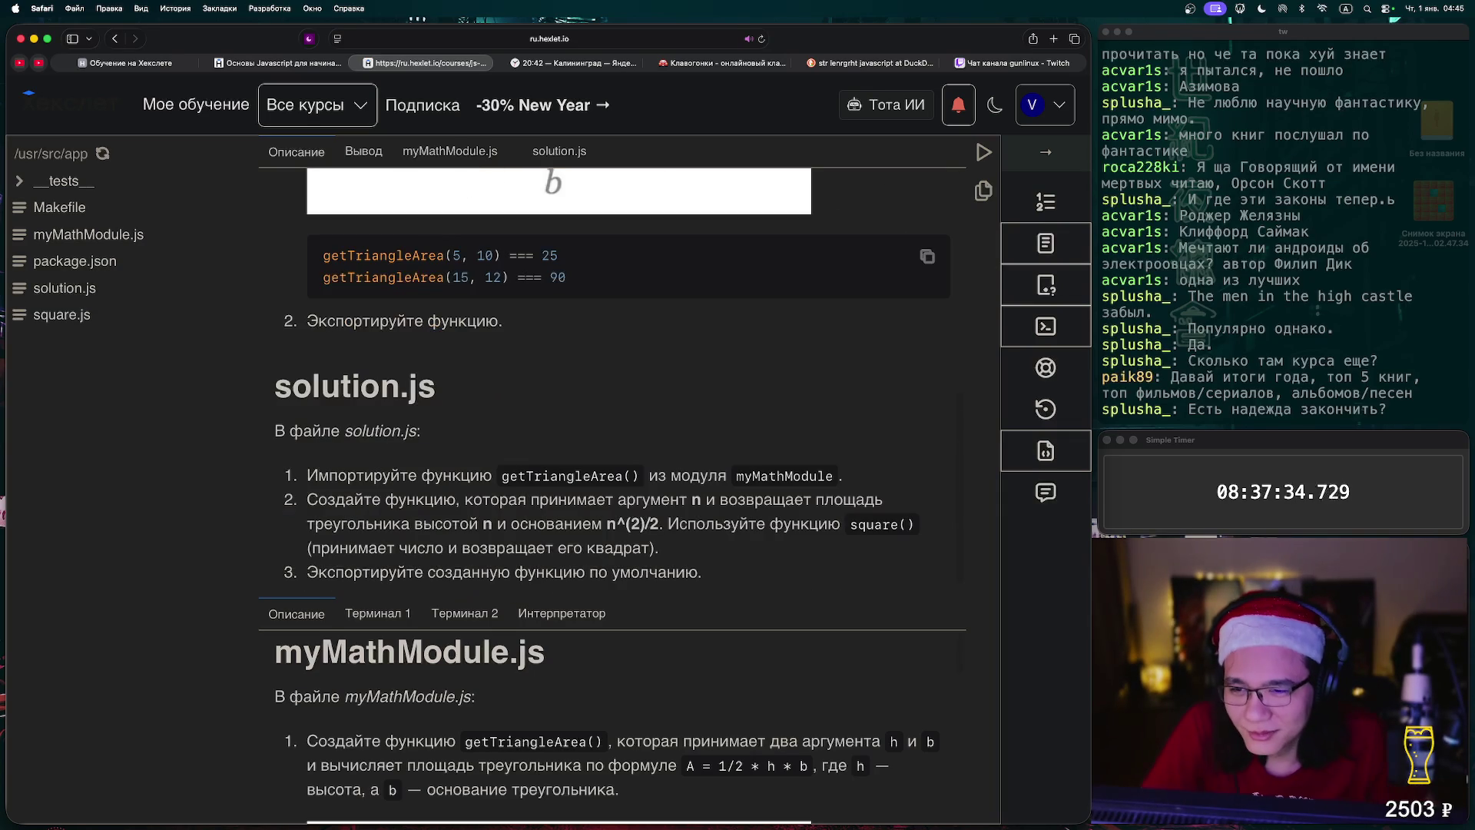
pyautogui.scroll(6, 607, 378)
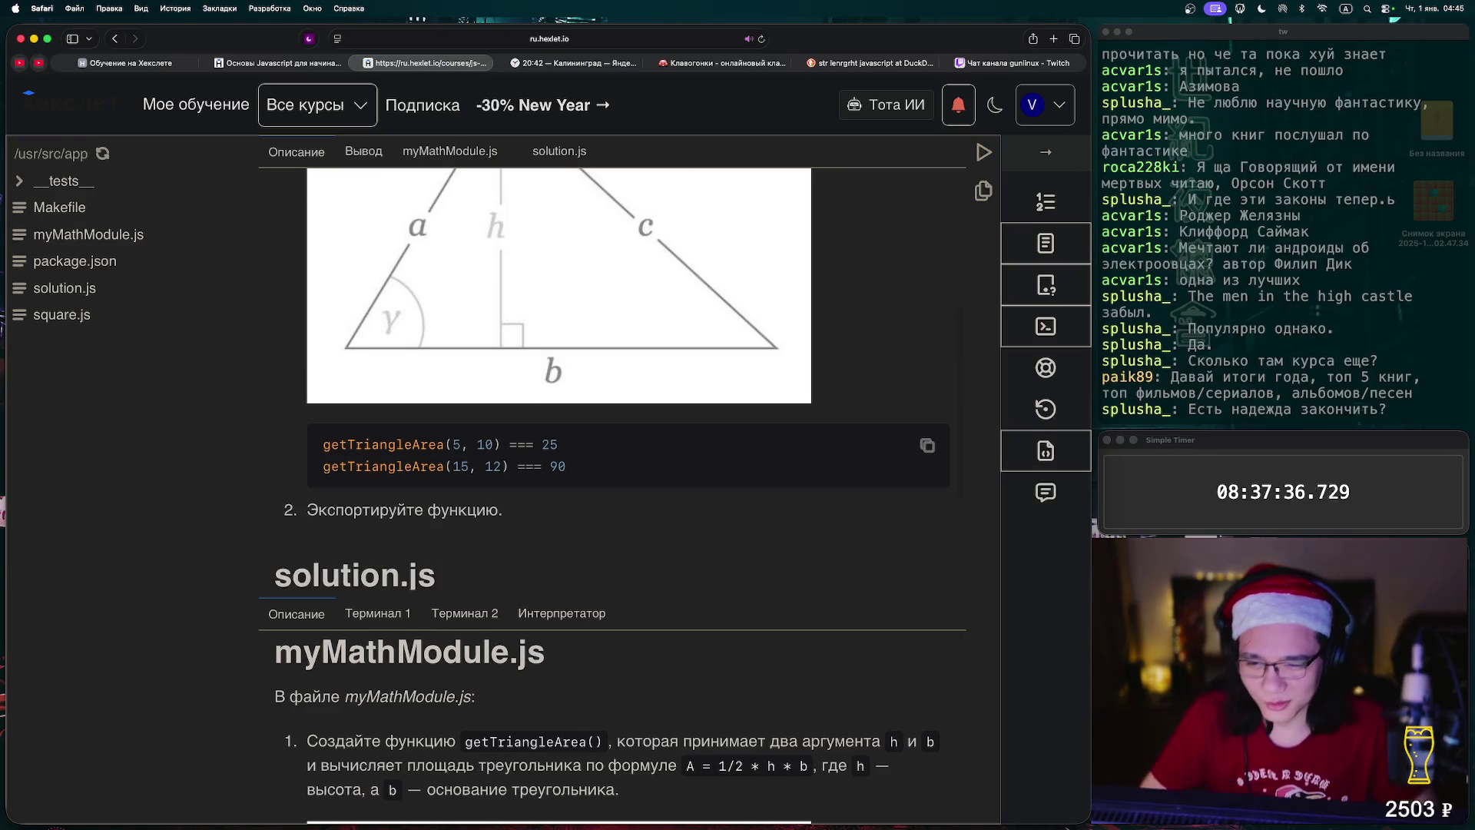
pyautogui.scroll(1, 607, 379)
pyautogui.scroll(2, 607, 379)
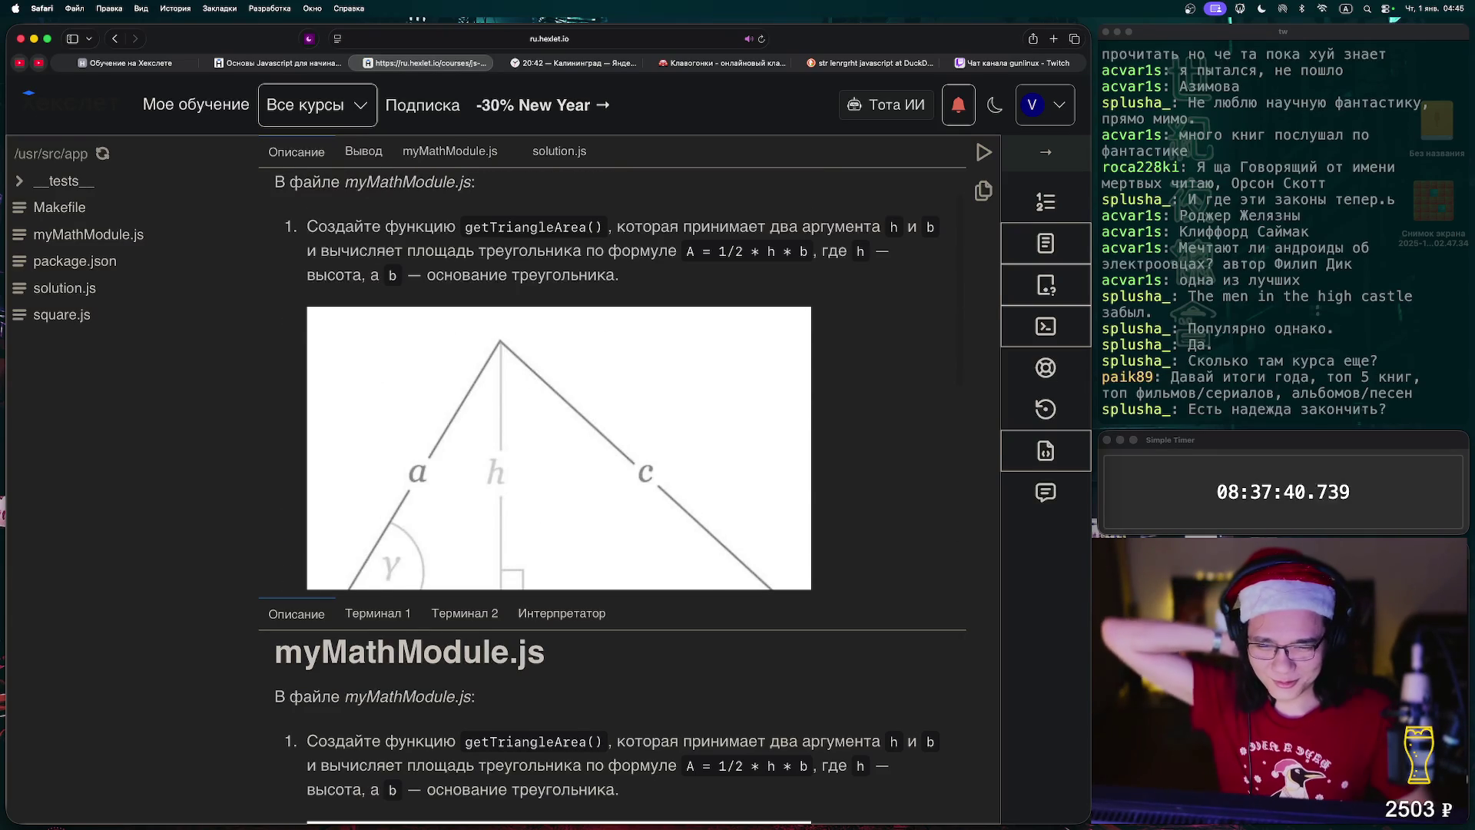
pyautogui.scroll(1, 608, 379)
pyautogui.scroll(-10, 607, 379)
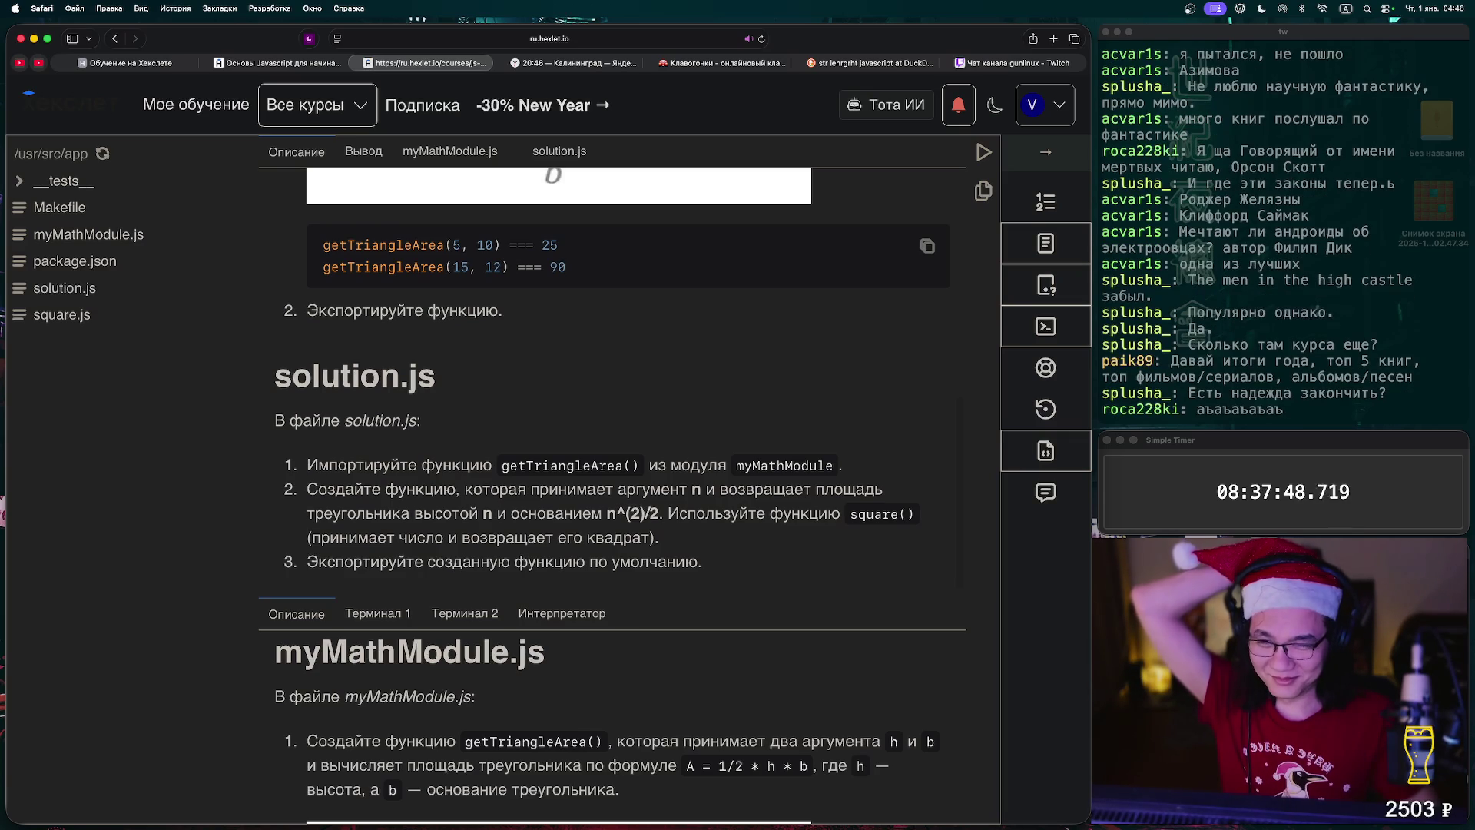
pyautogui.click(88, 234)
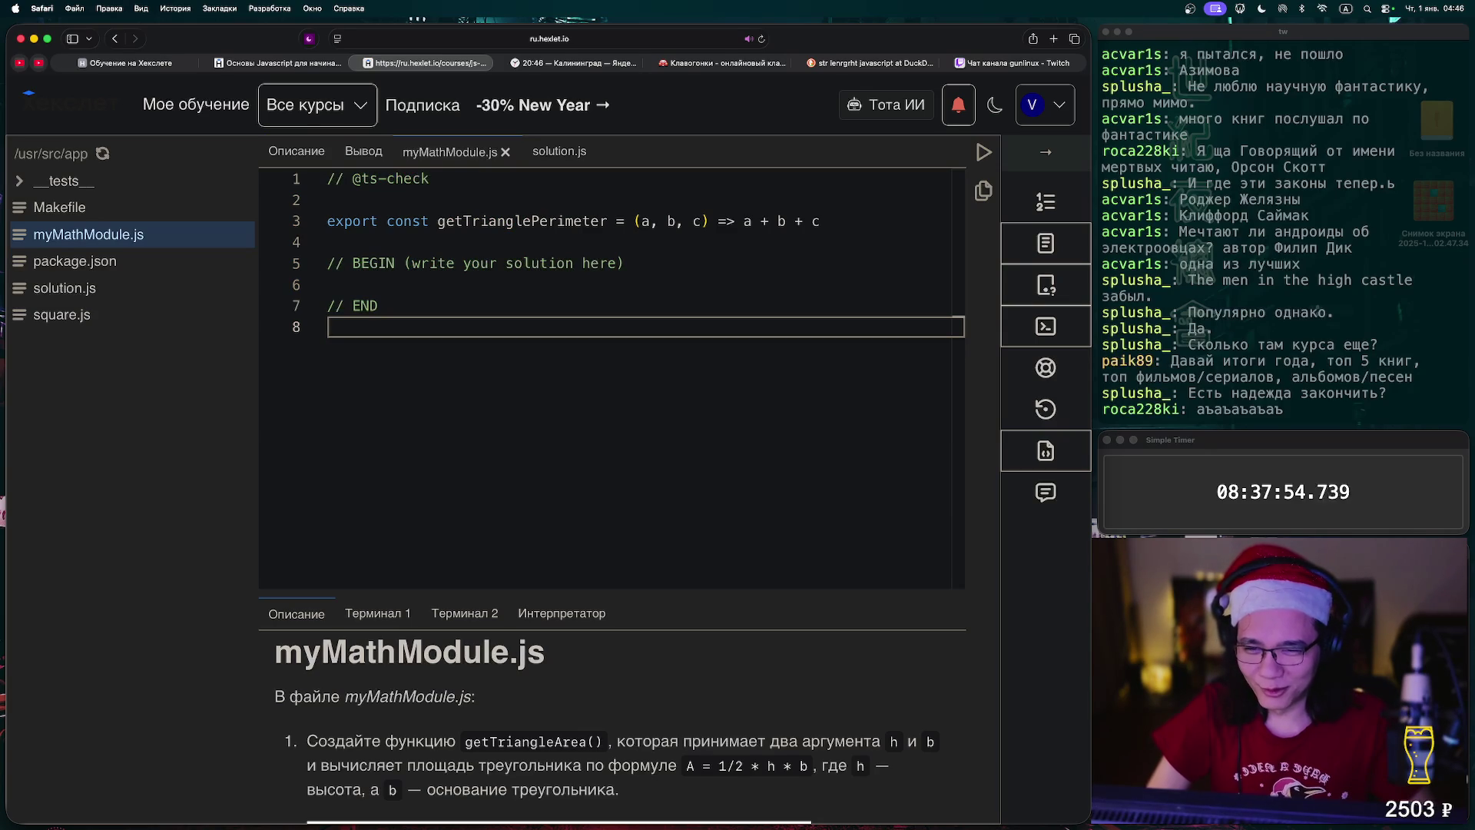
# - Paste the getTriangleArea instruction sentence from the description into myMathModule.js
pyautogui.click(364, 151)
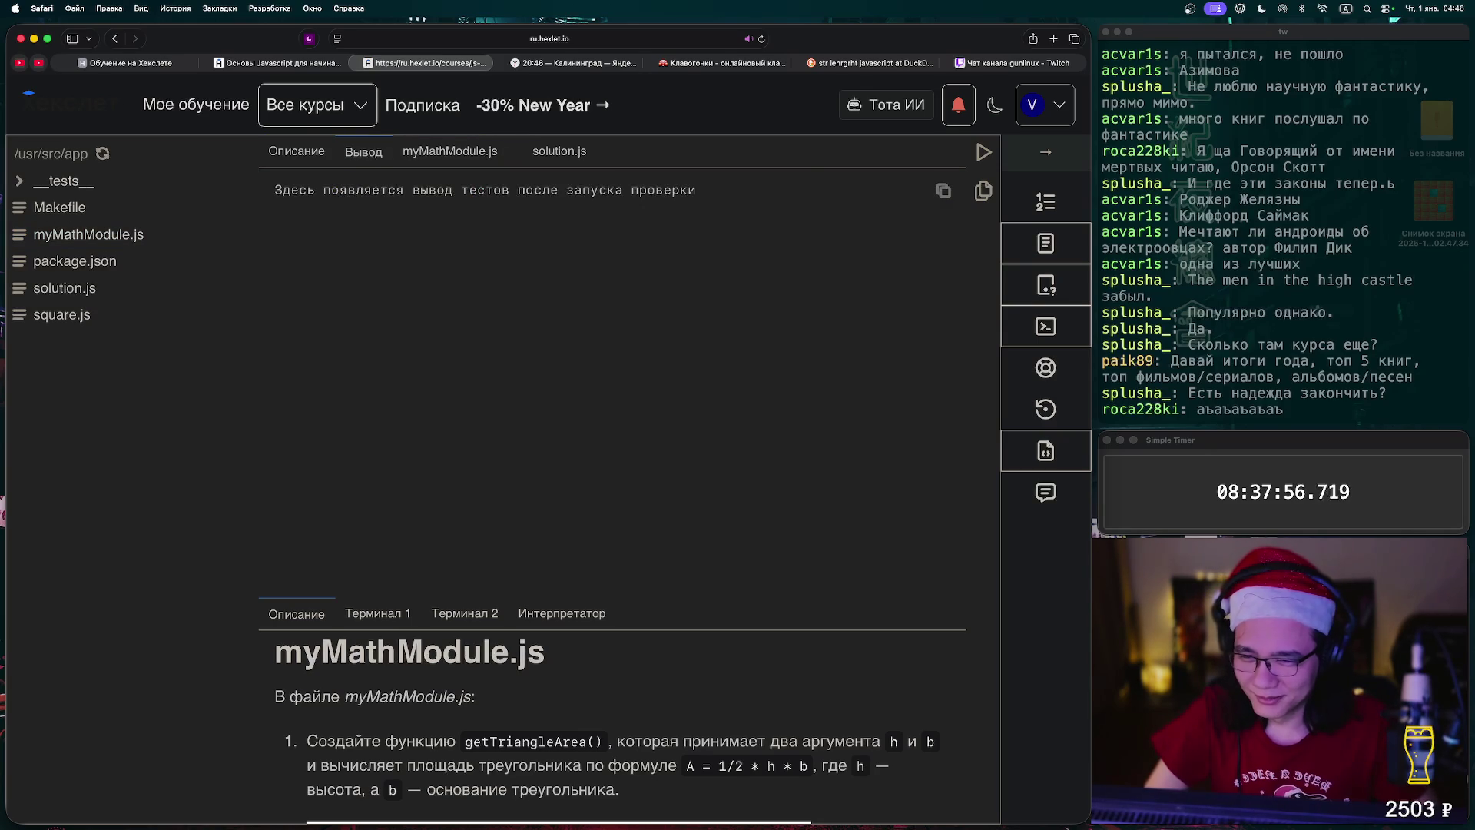
pyautogui.click(297, 151)
pyautogui.scroll(6, 614, 369)
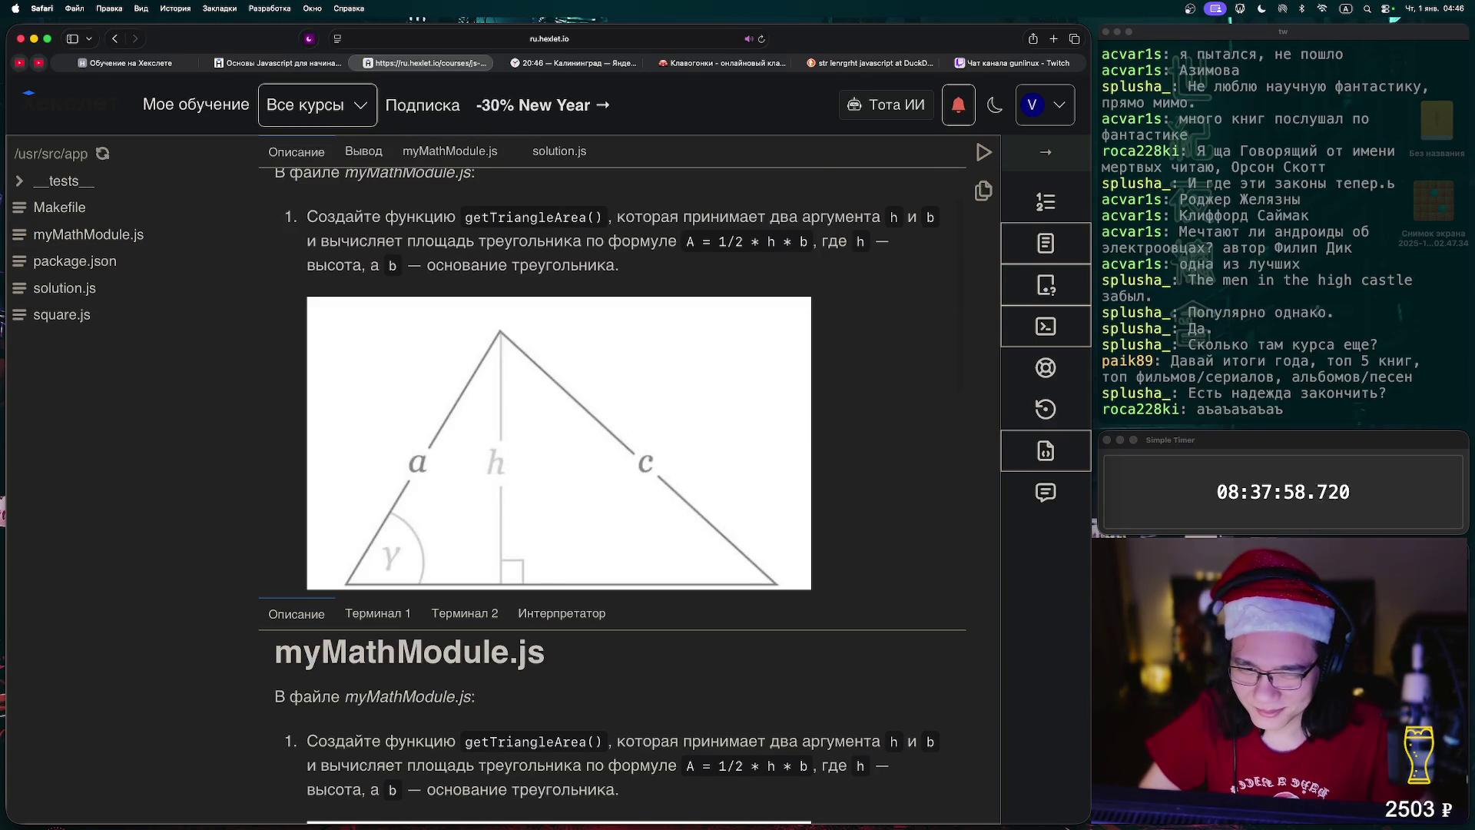
pyautogui.moveTo(619, 265); pyautogui.dragTo(306, 216)
pyautogui.click(450, 151)
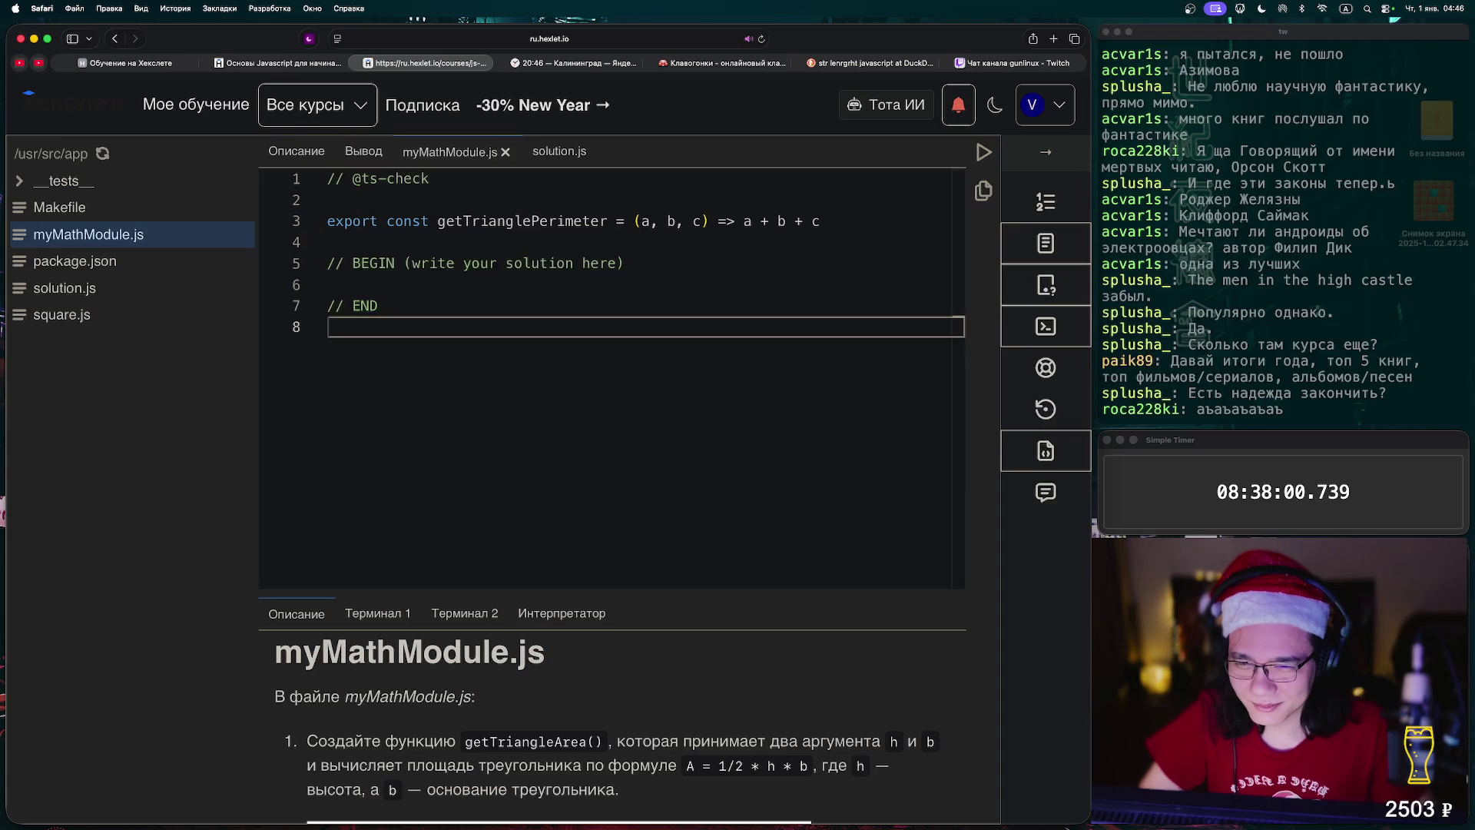
pyautogui.press('super+v')
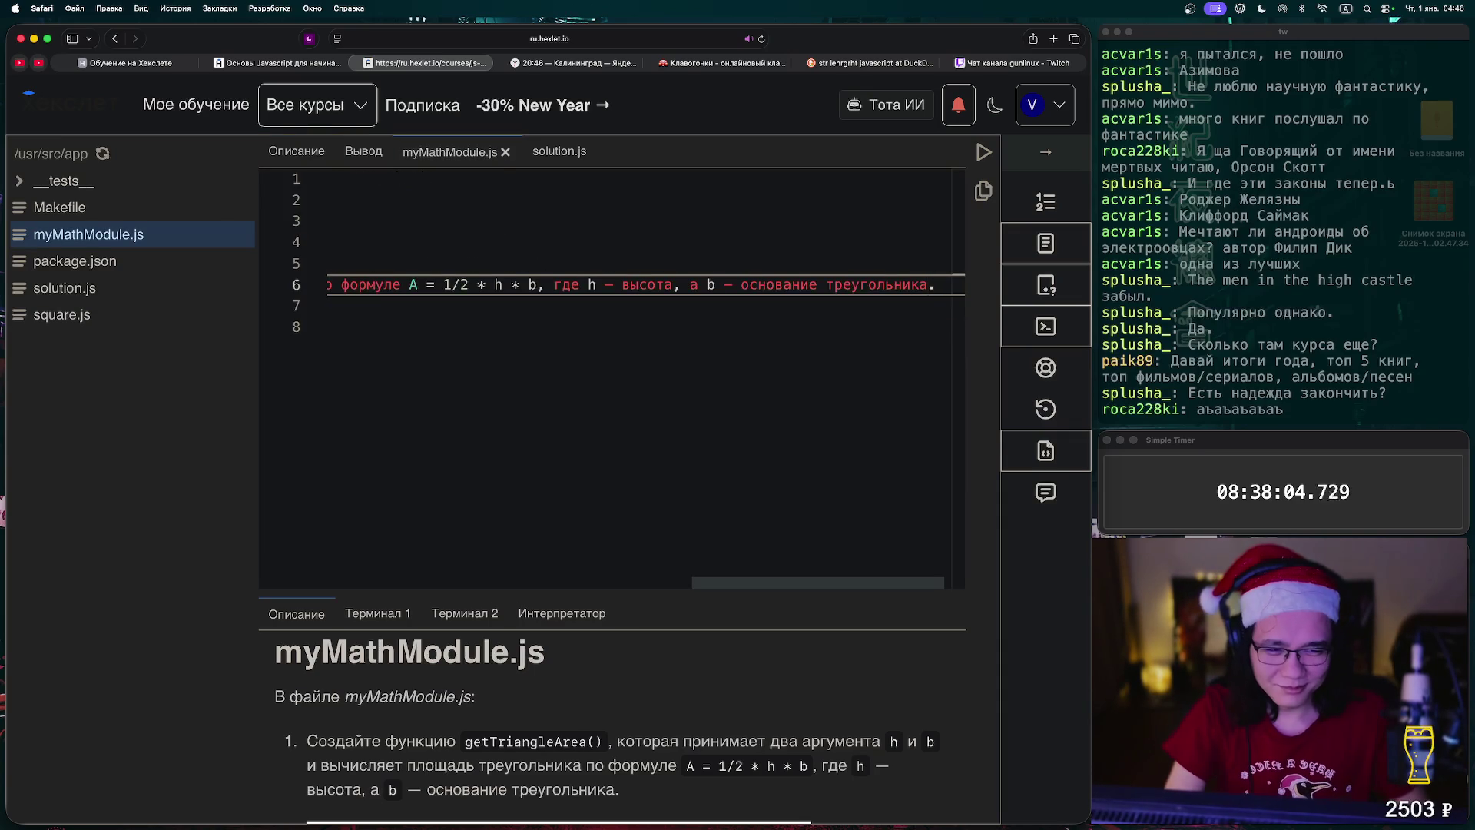
# - Wrap the pasted task text after 'getTriangleArea(),', 'h и b и' and 'по формуле'
pyautogui.press('super+shift+Left')
pyautogui.hotkey('shift', 'Up')
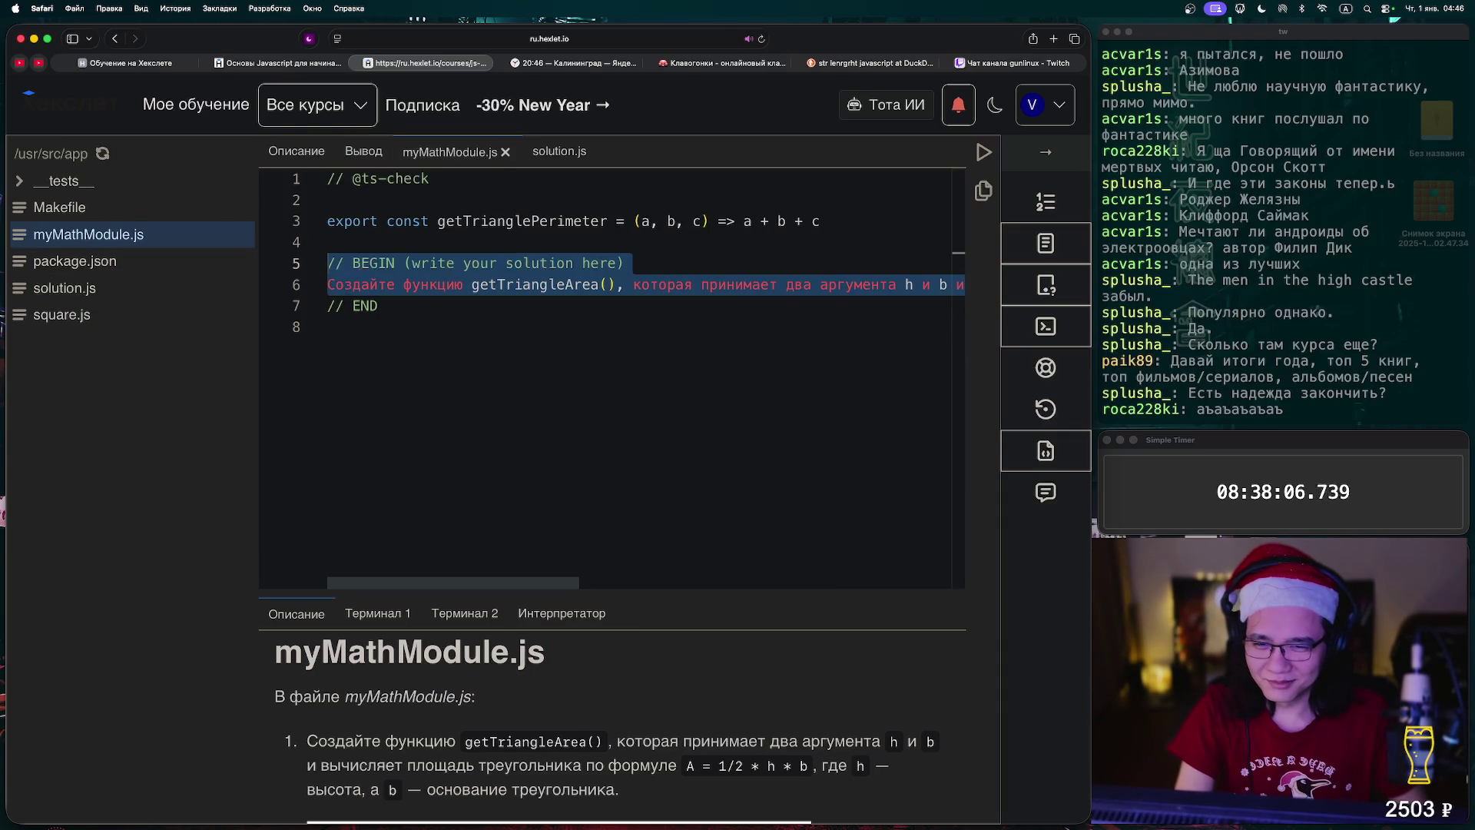
pyautogui.click(625, 284)
pyautogui.press('Return')
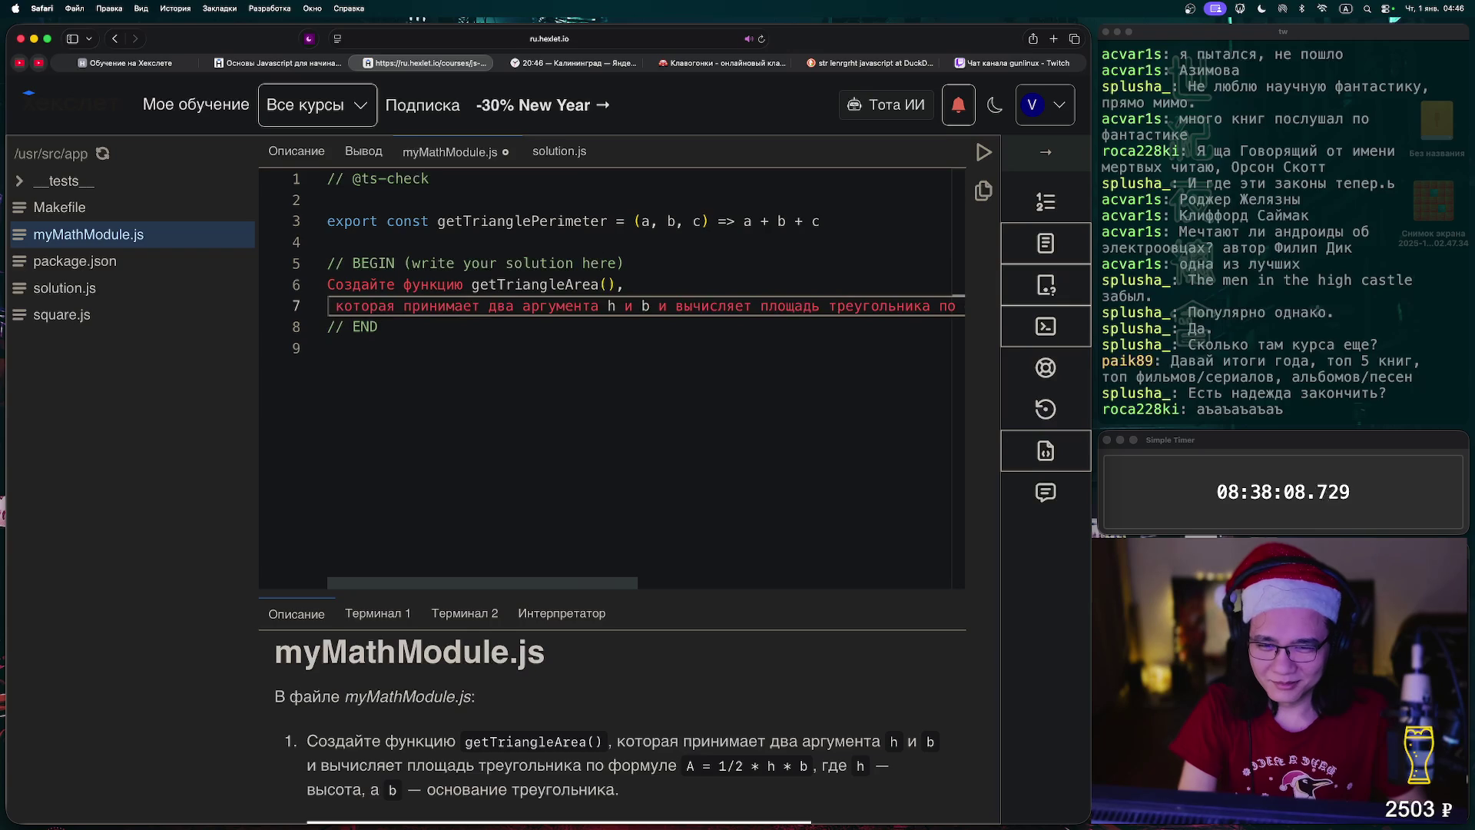
pyautogui.click(675, 306)
pyautogui.press('Return')
pyautogui.click(690, 327)
pyautogui.press('Return')
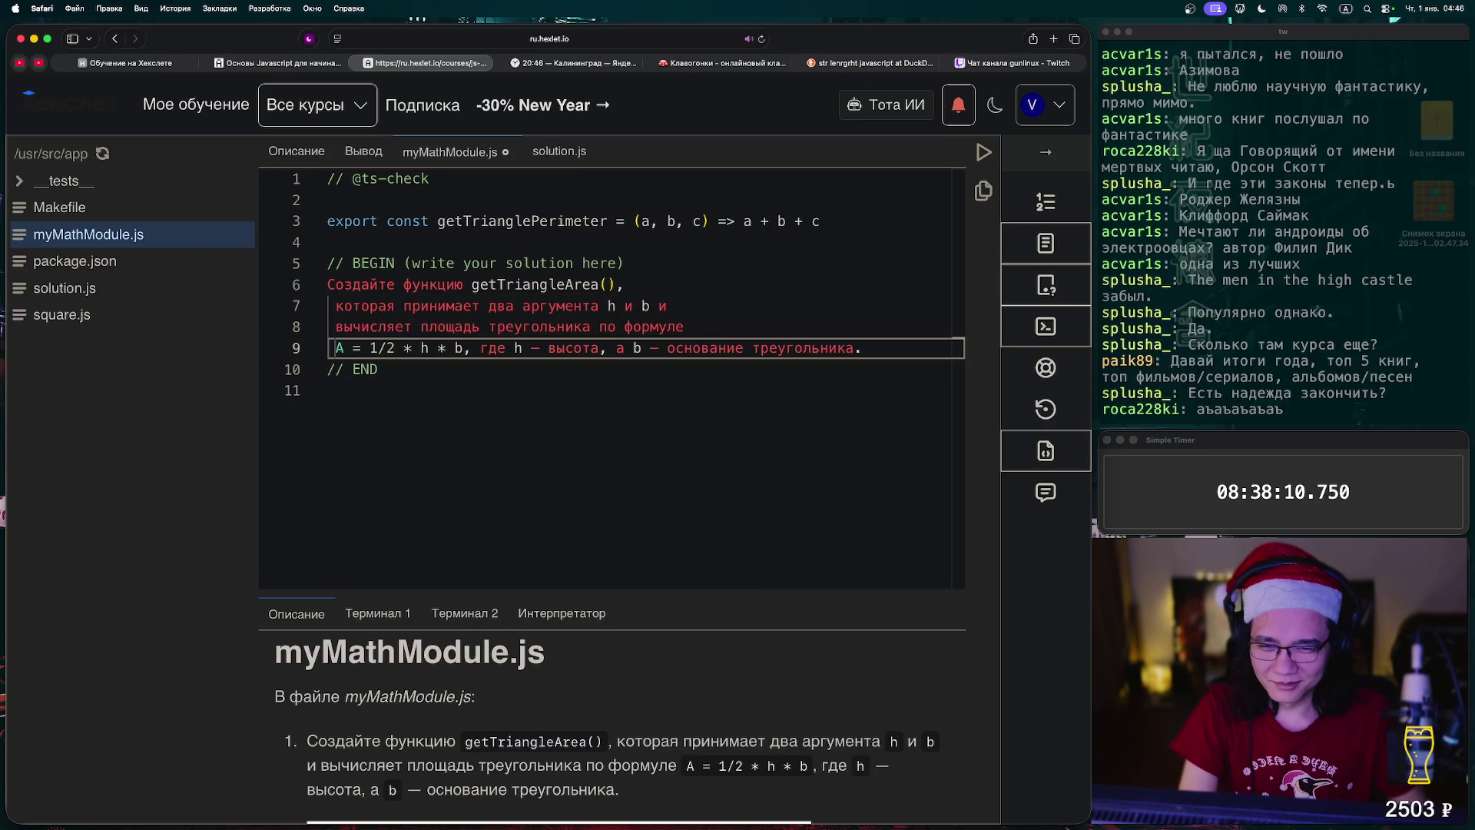
# - Start a new empty line directly under the // BEGIN comment
pyautogui.doubleClick(534, 285)
pyautogui.click(625, 263)
pyautogui.press('Return')
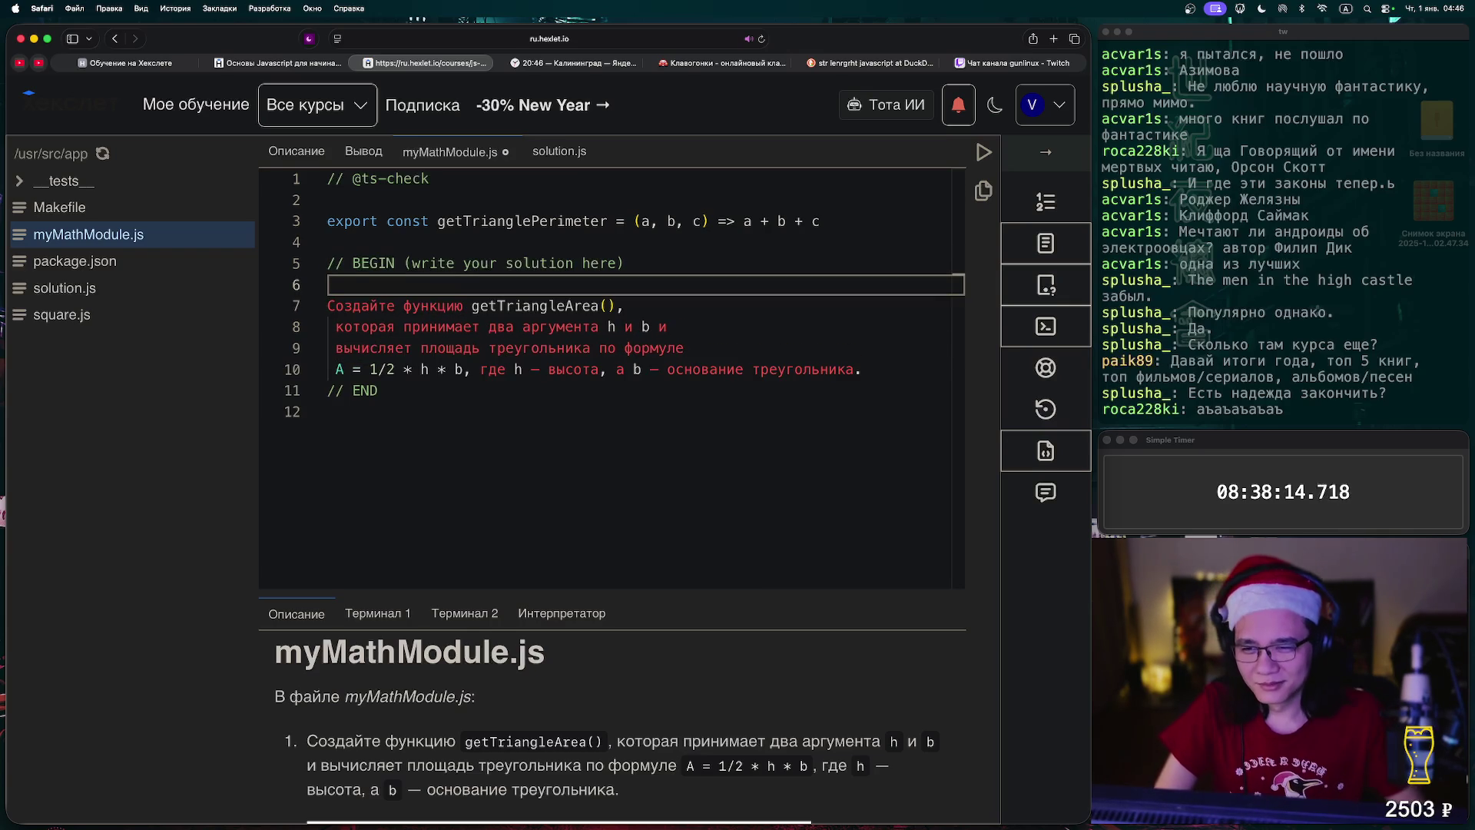
# - Type the declaration 'const getTriangleArea = (h, b) => {' and open the function body
pyautogui.write('coin')
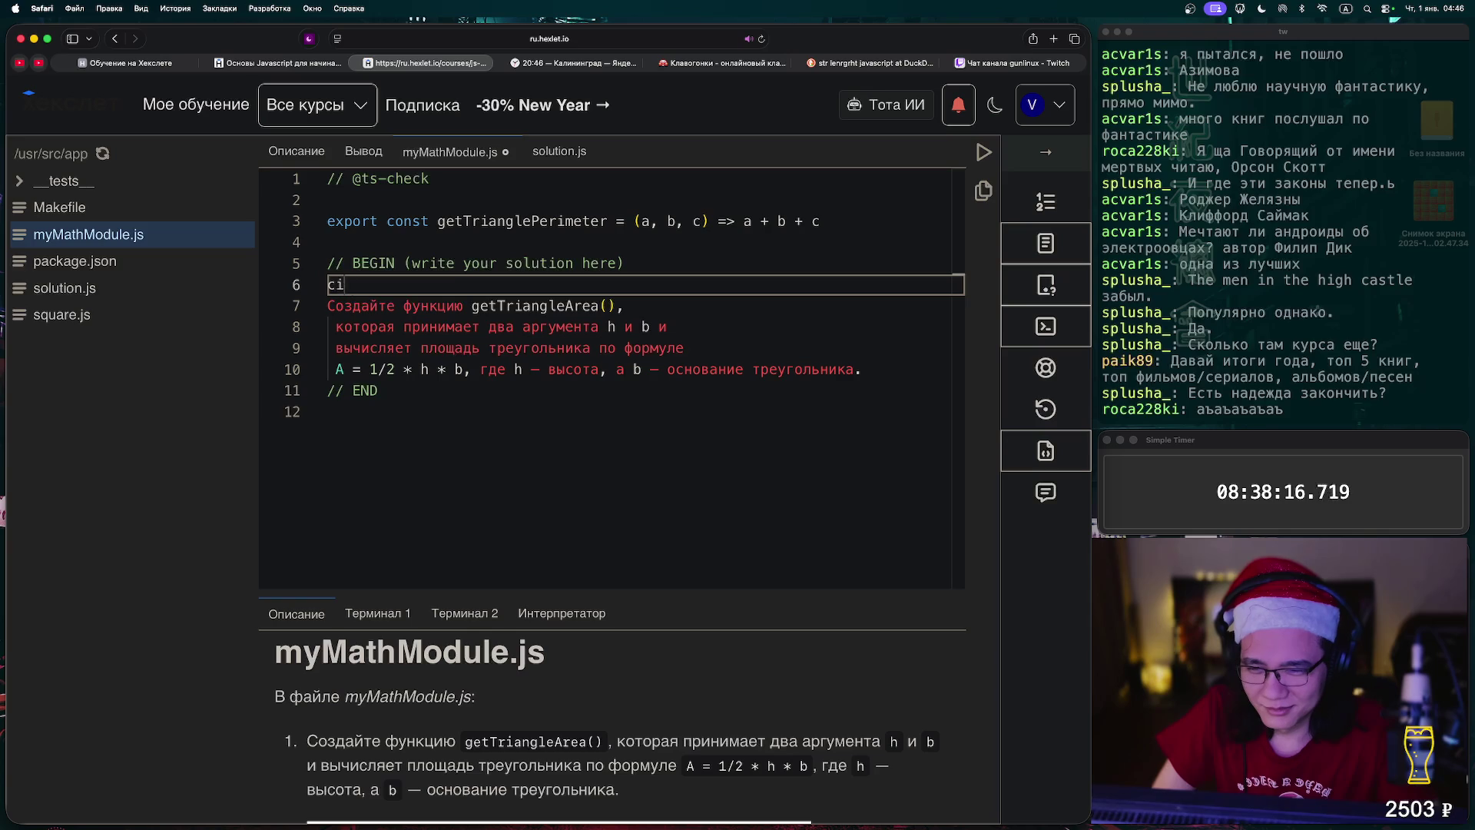
pyautogui.press('BackSpace')
pyautogui.press('BackSpace')
pyautogui.write('nst getTriangleArea')
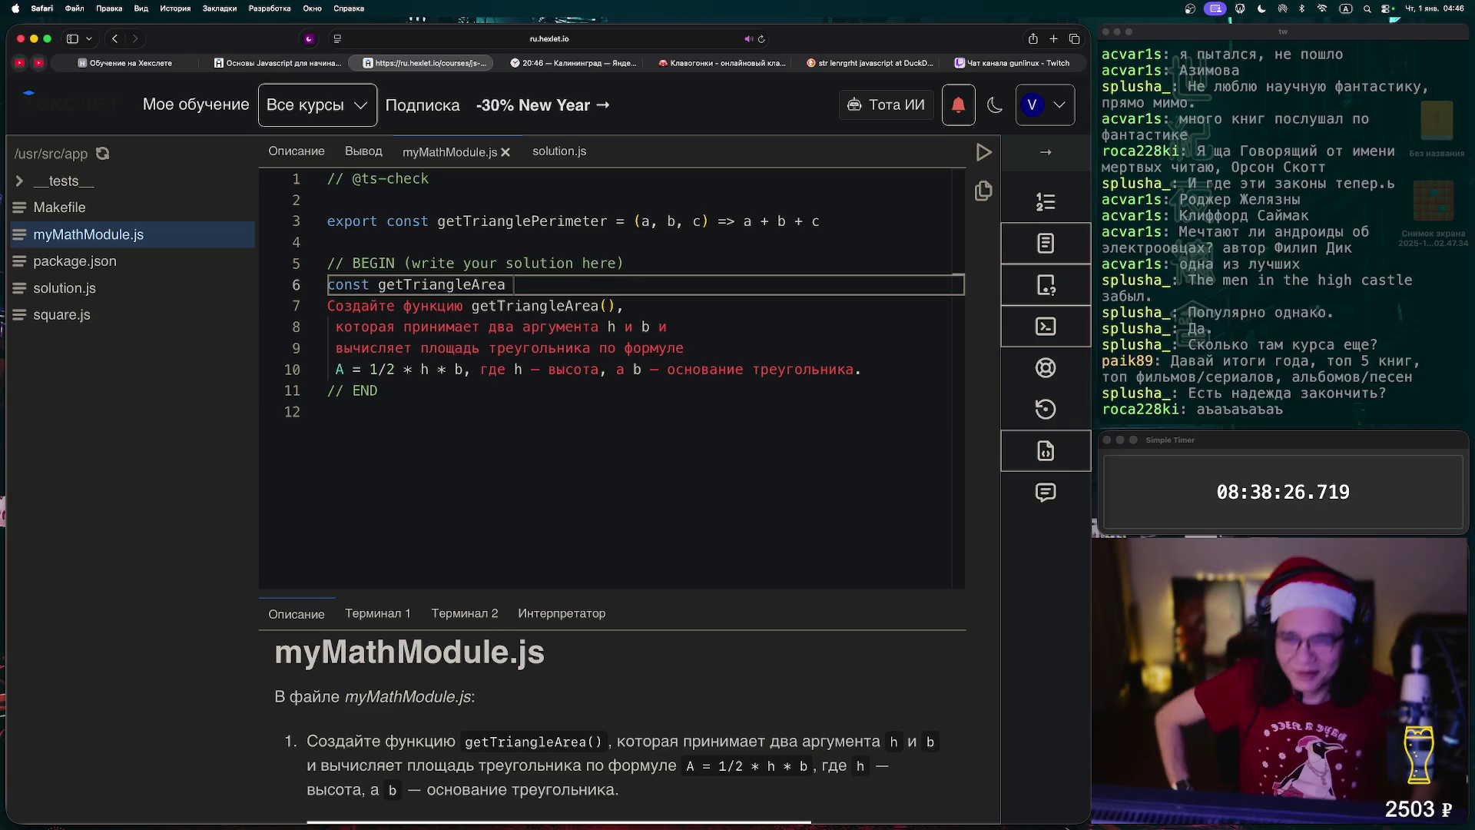
pyautogui.write('= ')
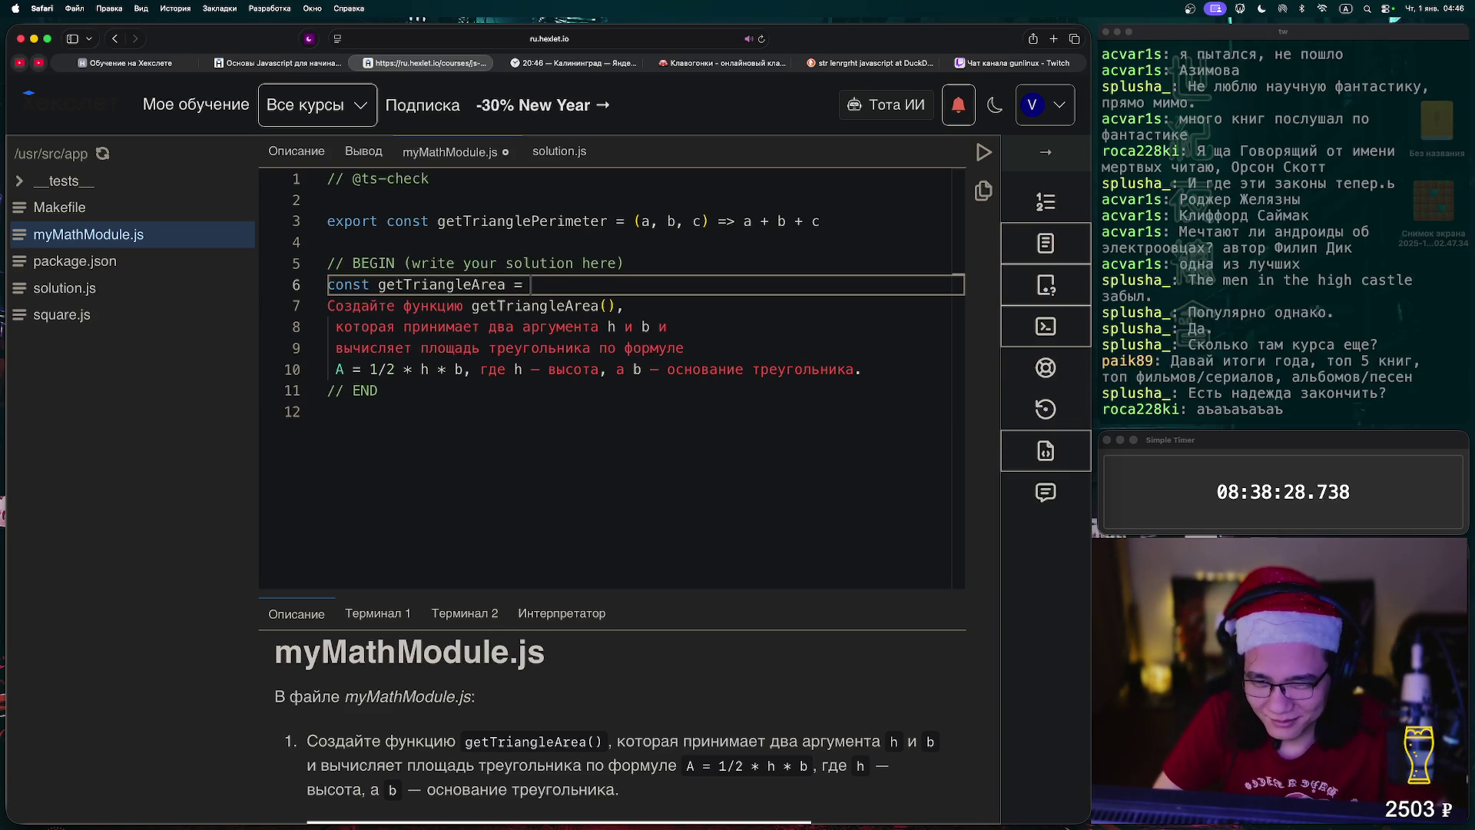
pyautogui.write('(h,b')
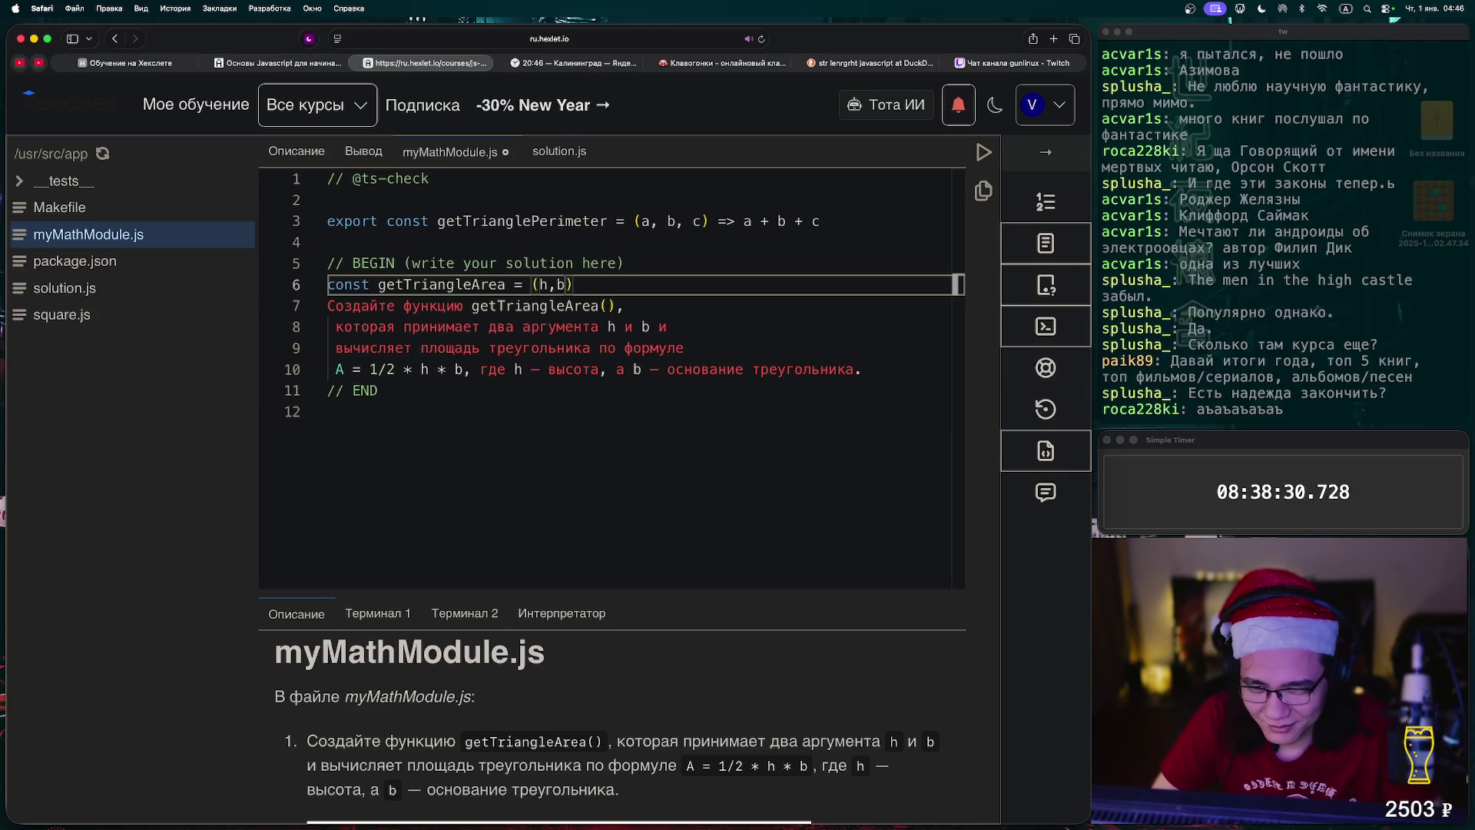
pyautogui.press('BackSpace')
pyautogui.press('Left')
pyautogui.press('End')
pyautogui.write('=> {')
pyautogui.press('Return')
# - Write 'return 1/2 * h * b', copying the formula from the task comment
pyautogui.write('re')
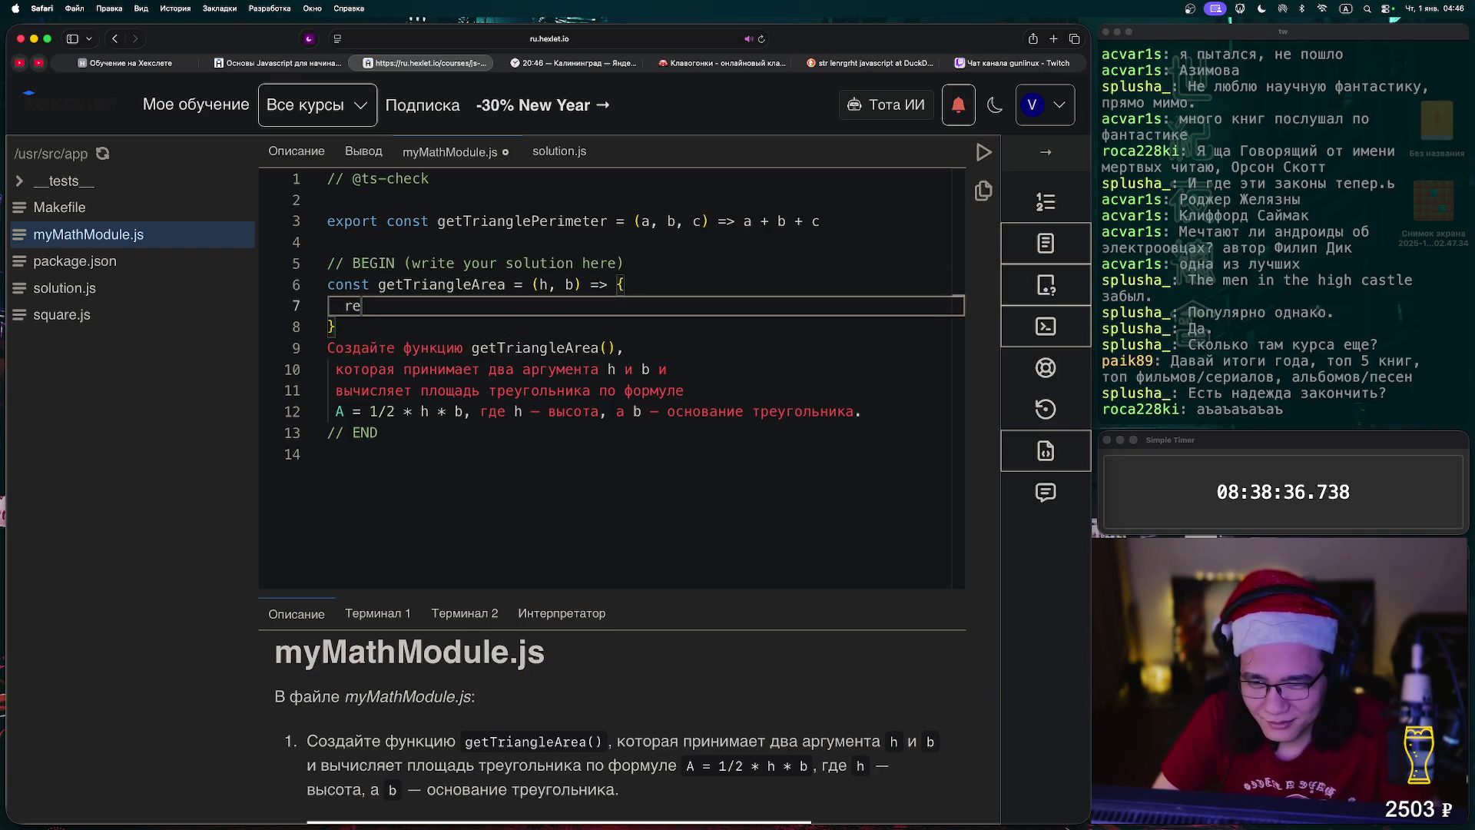
pyautogui.write('turn')
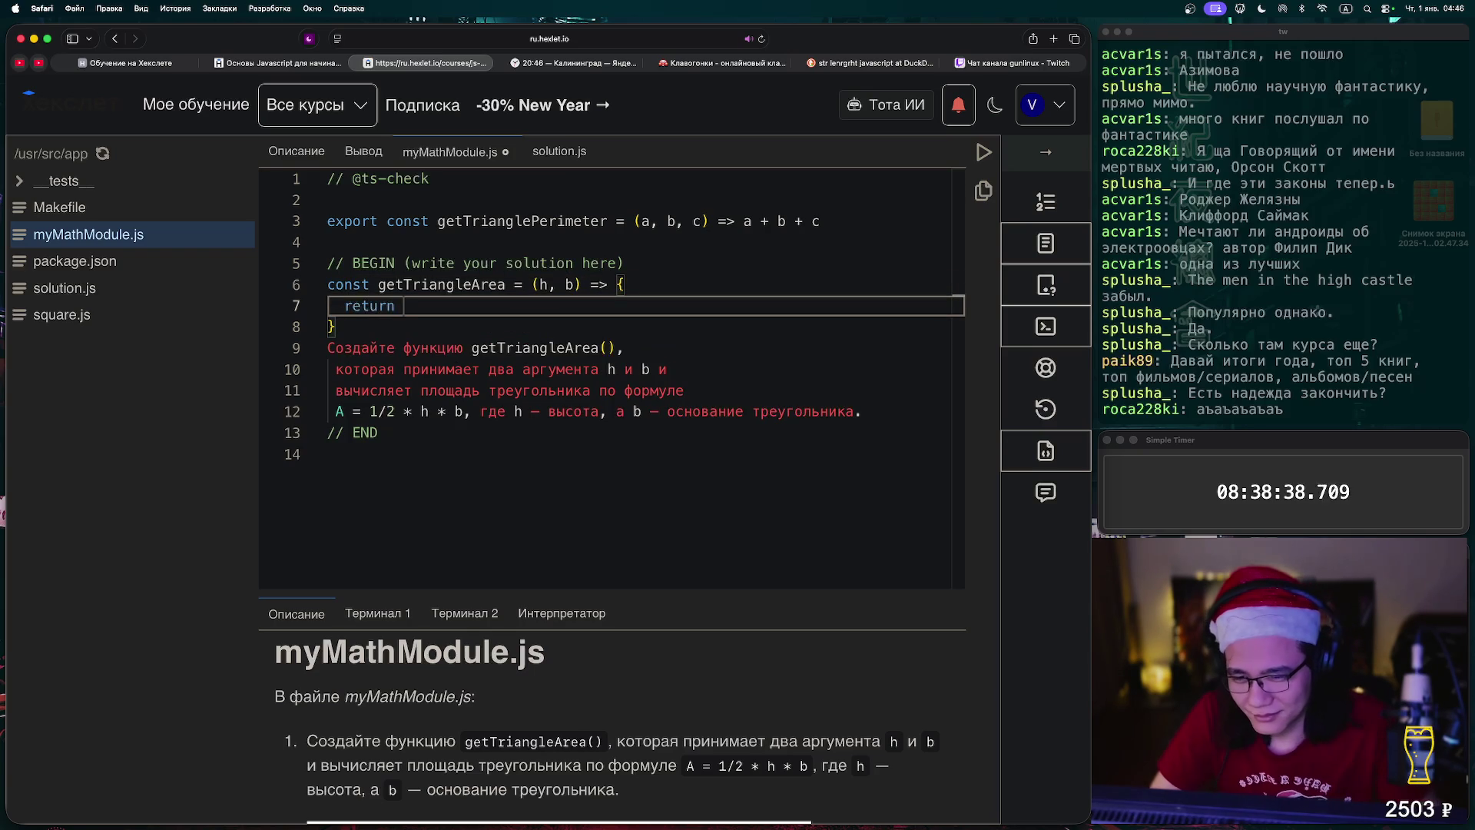
pyautogui.moveTo(463, 411)
pyautogui.mouseDown()
pyautogui.moveTo(335, 411)
pyautogui.moveTo(369, 411)
pyautogui.mouseUp()
pyautogui.press('super+c')
pyautogui.click(399, 306)
pyautogui.press('super+v')
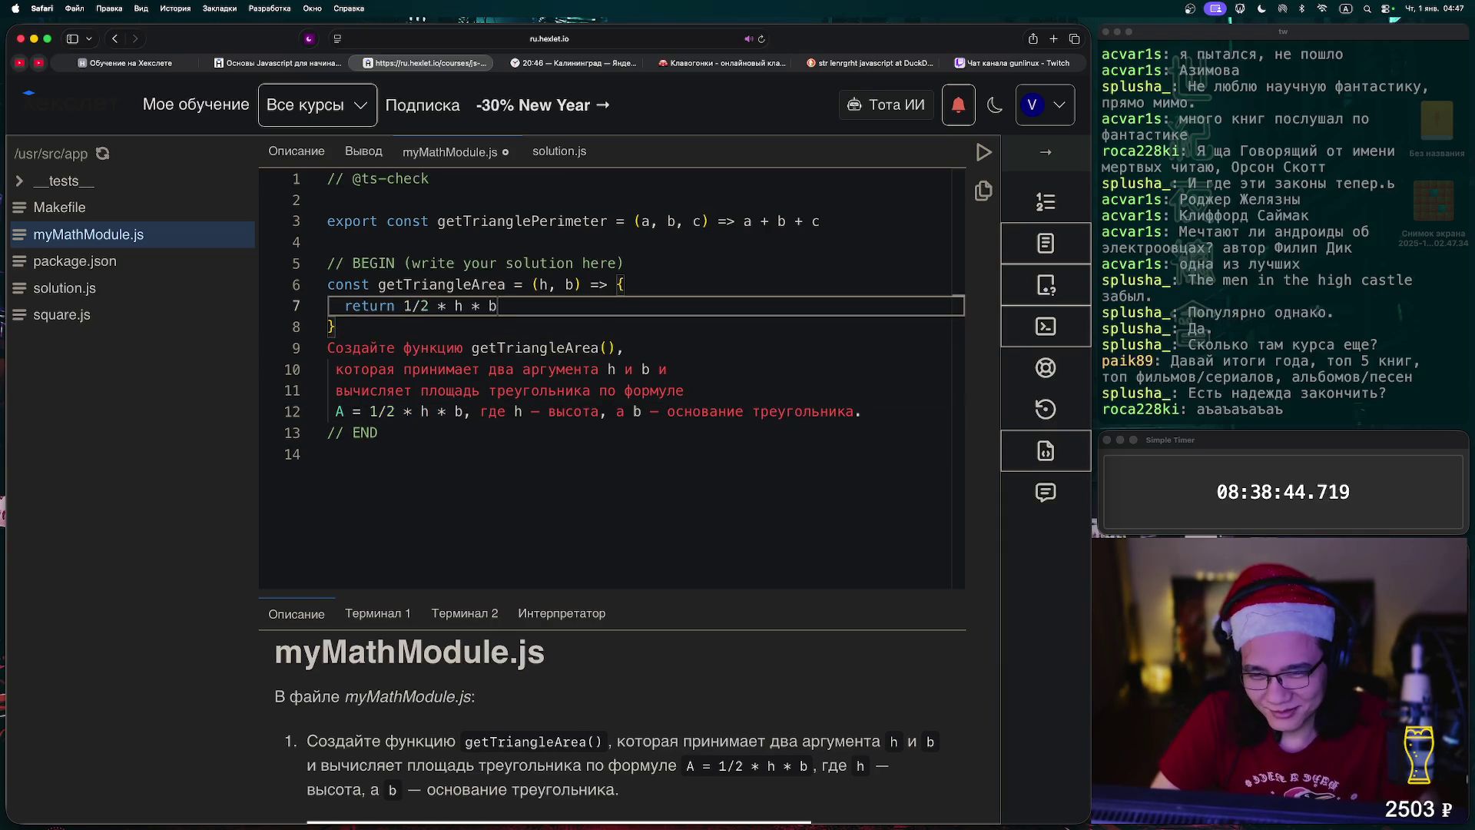
# - Delete the task description comment and select the getTrianglePerimeter export line
pyautogui.moveTo(862, 411)
pyautogui.mouseDown()
pyautogui.moveTo(336, 390)
pyautogui.moveTo(328, 347)
pyautogui.mouseUp()
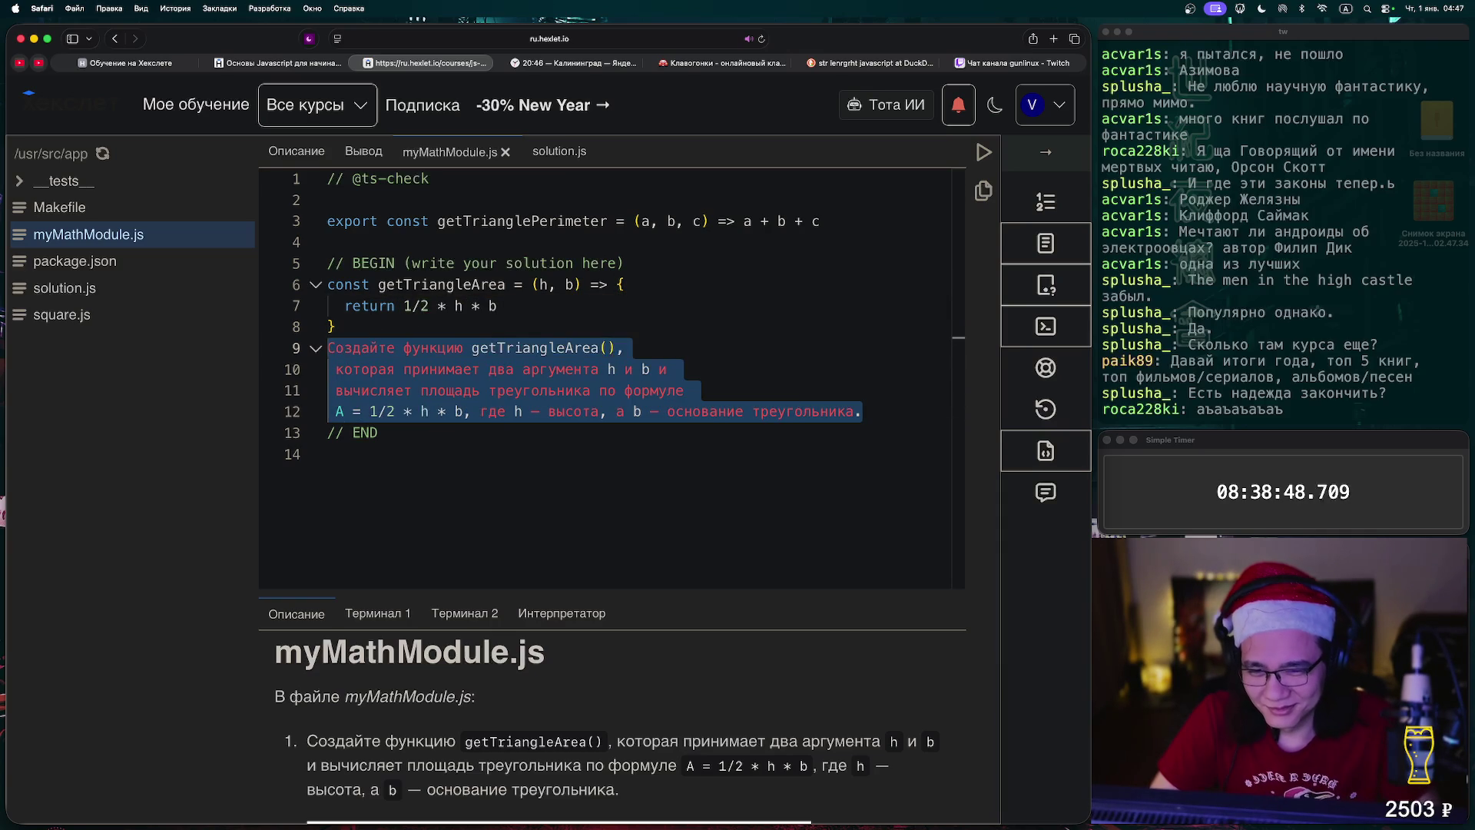
pyautogui.press('BackSpace')
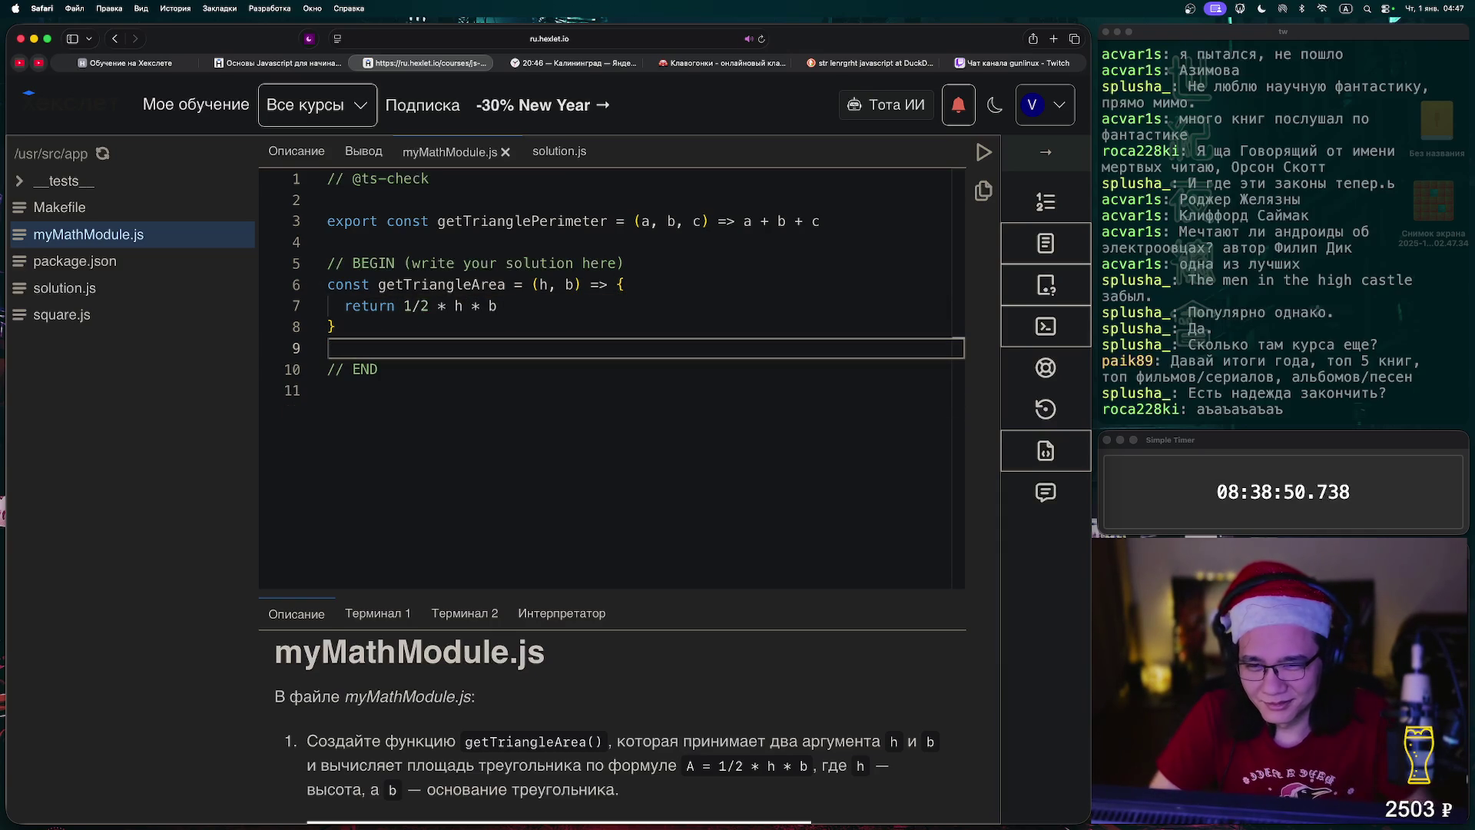
pyautogui.moveTo(821, 221); pyautogui.dragTo(329, 200)
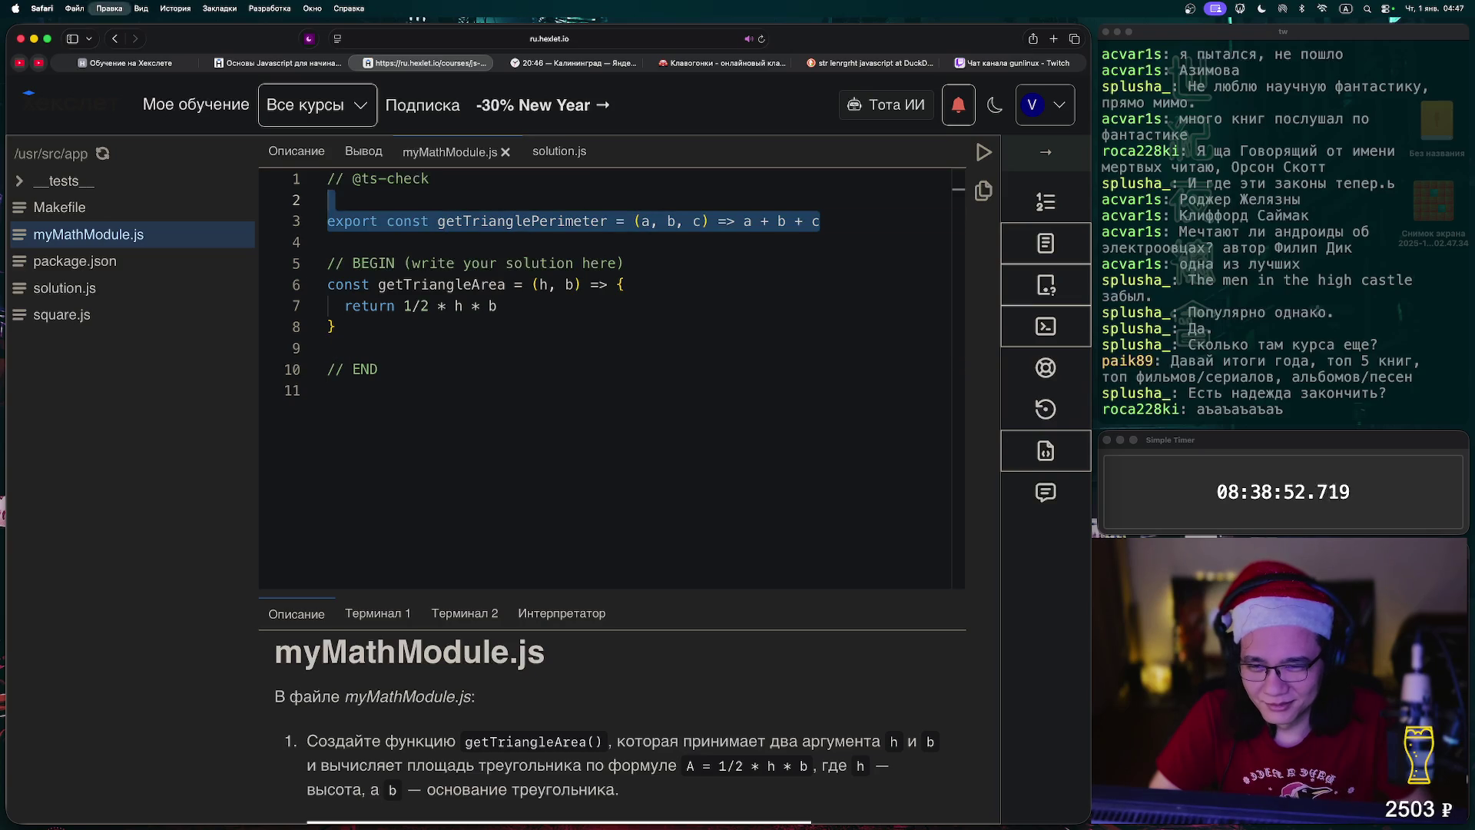
# - Paste the perimeter export line below // END and rename it to getTriangleArea
pyautogui.click(330, 242)
pyautogui.click(330, 391)
pyautogui.press('super+v')
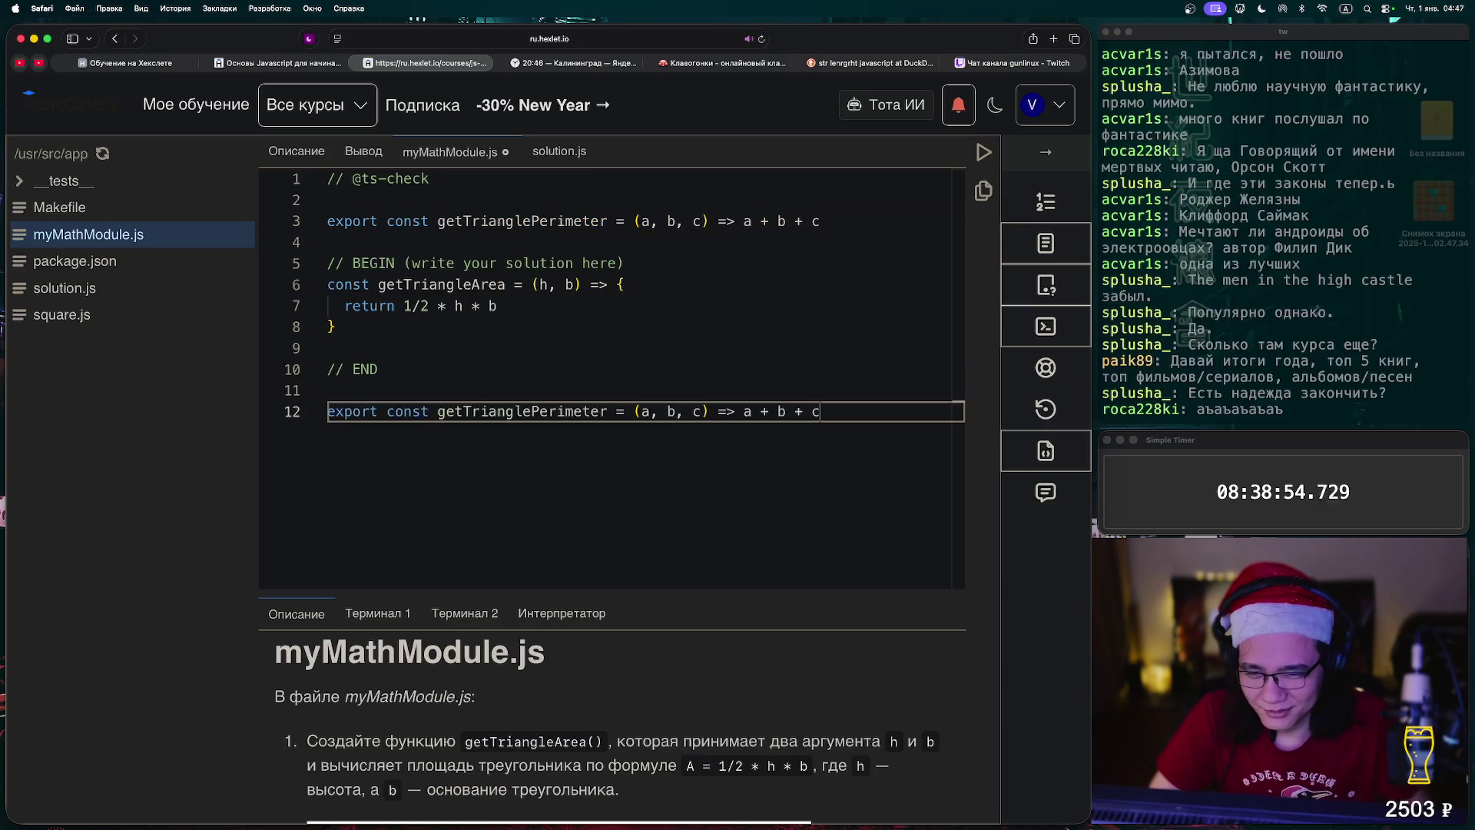
pyautogui.doubleClick(442, 285)
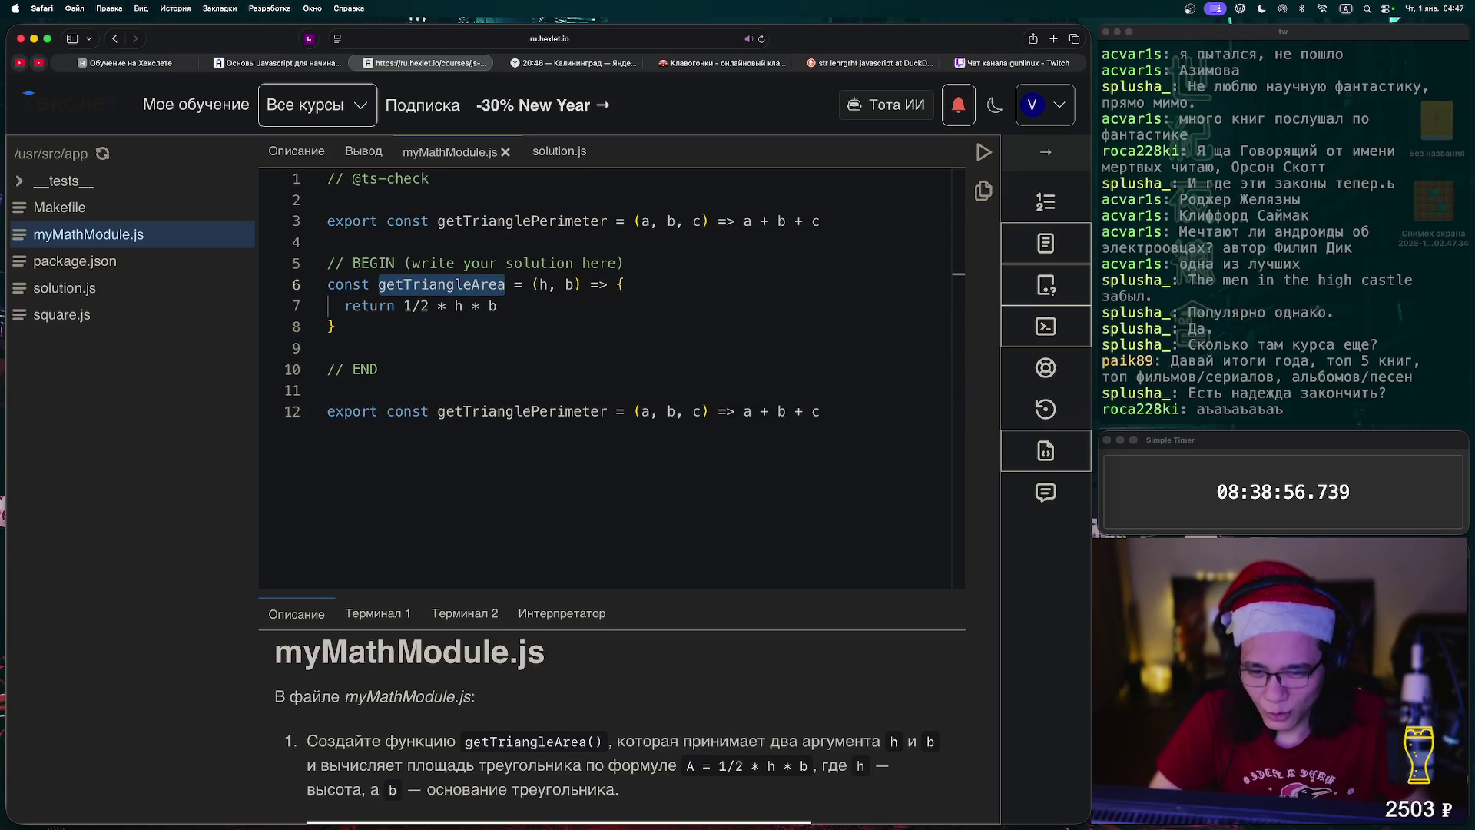
pyautogui.click(328, 411)
pyautogui.doubleClick(480, 411)
pyautogui.press('super+v')
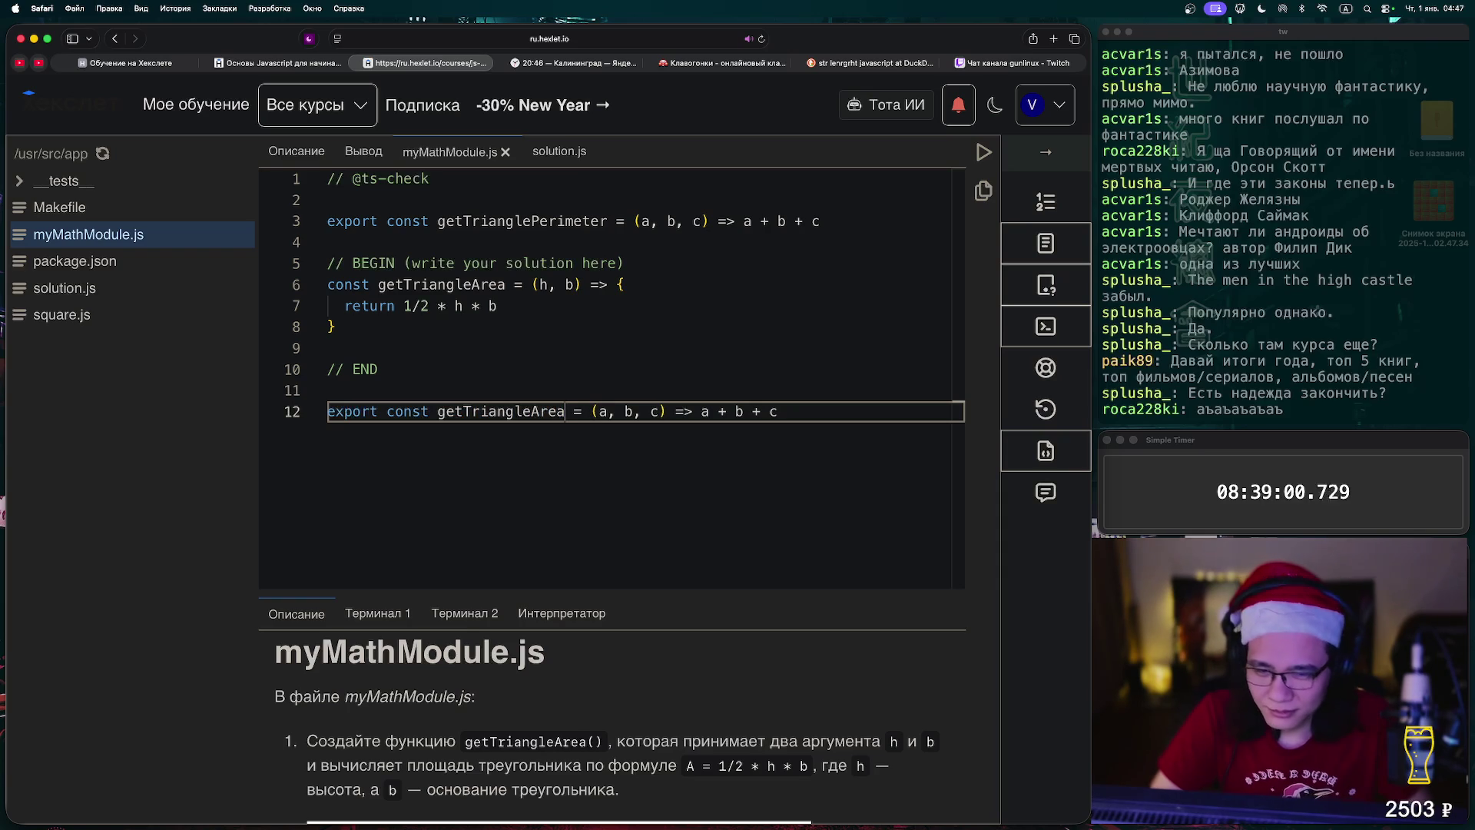
# - Change its parameters to (h, b), remove the leftover a + b + c expression, save, and run checks
pyautogui.moveTo(601, 411); pyautogui.dragTo(660, 411)
pyautogui.write('g')
pyautogui.press('BackSpace')
pyautogui.write('h, b')
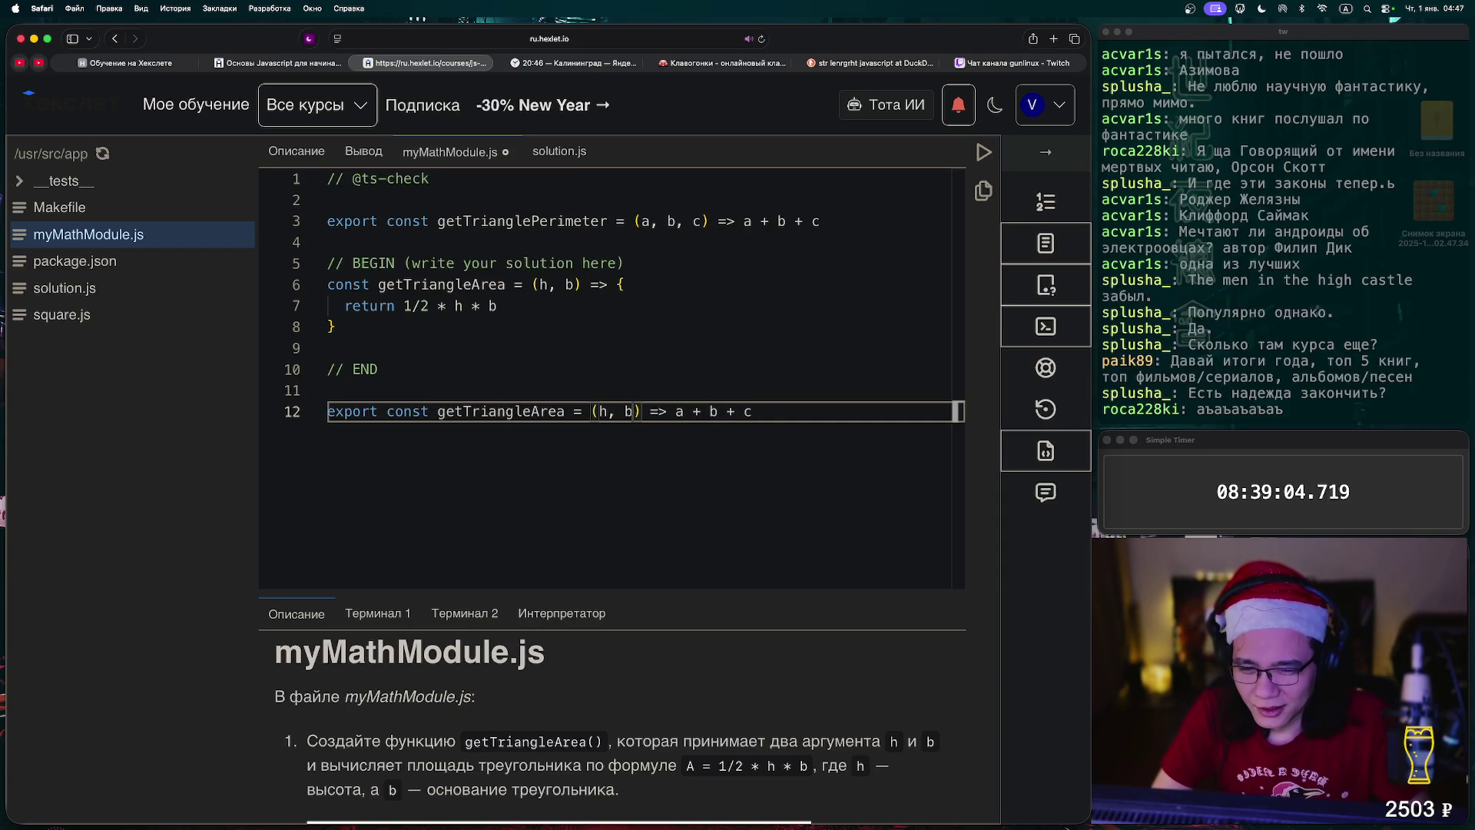
pyautogui.press('super+s')
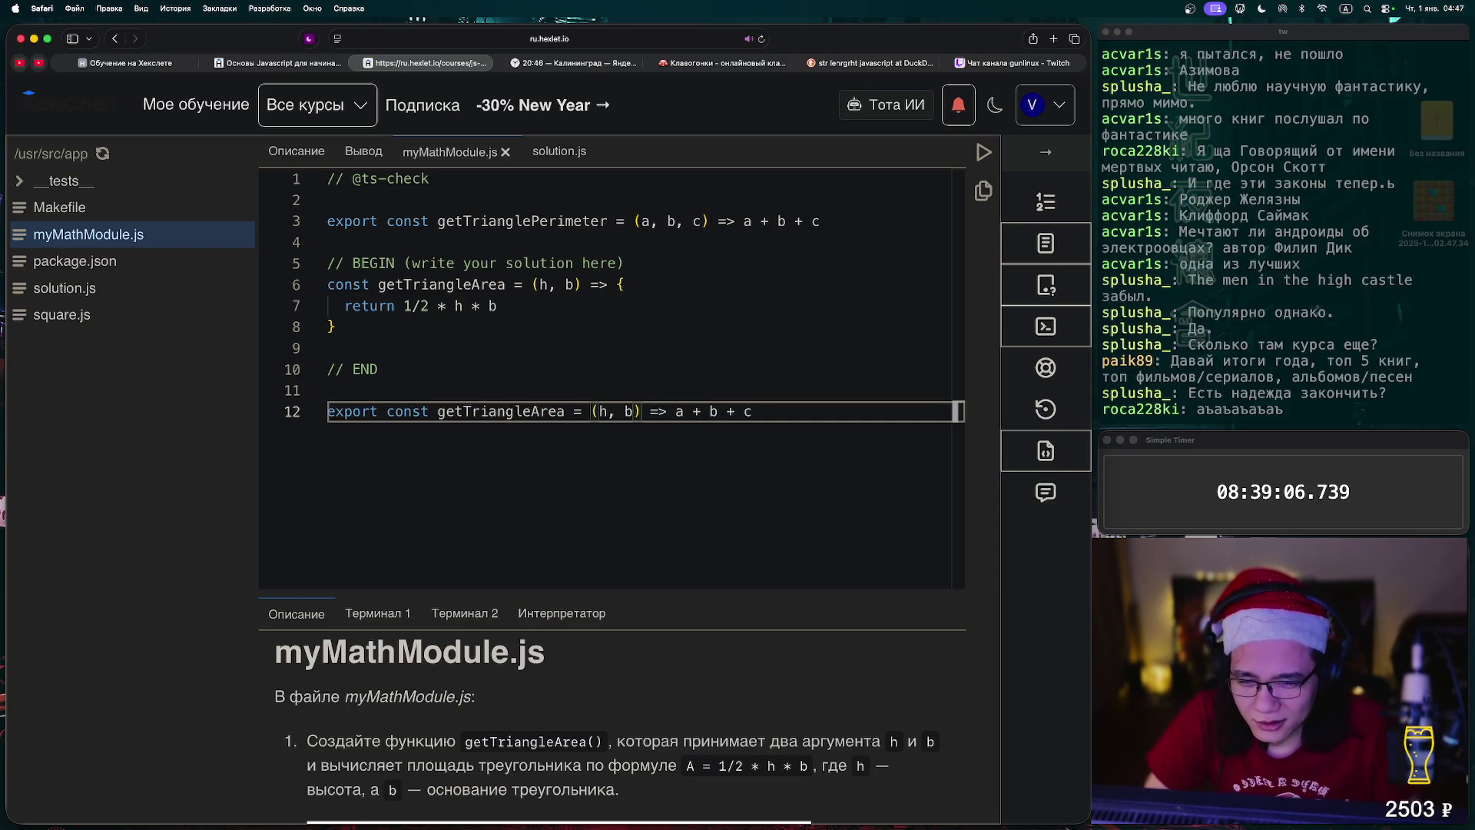
pyautogui.press('shift+super+Right')
pyautogui.press('BackSpace')
pyautogui.press('super+s')
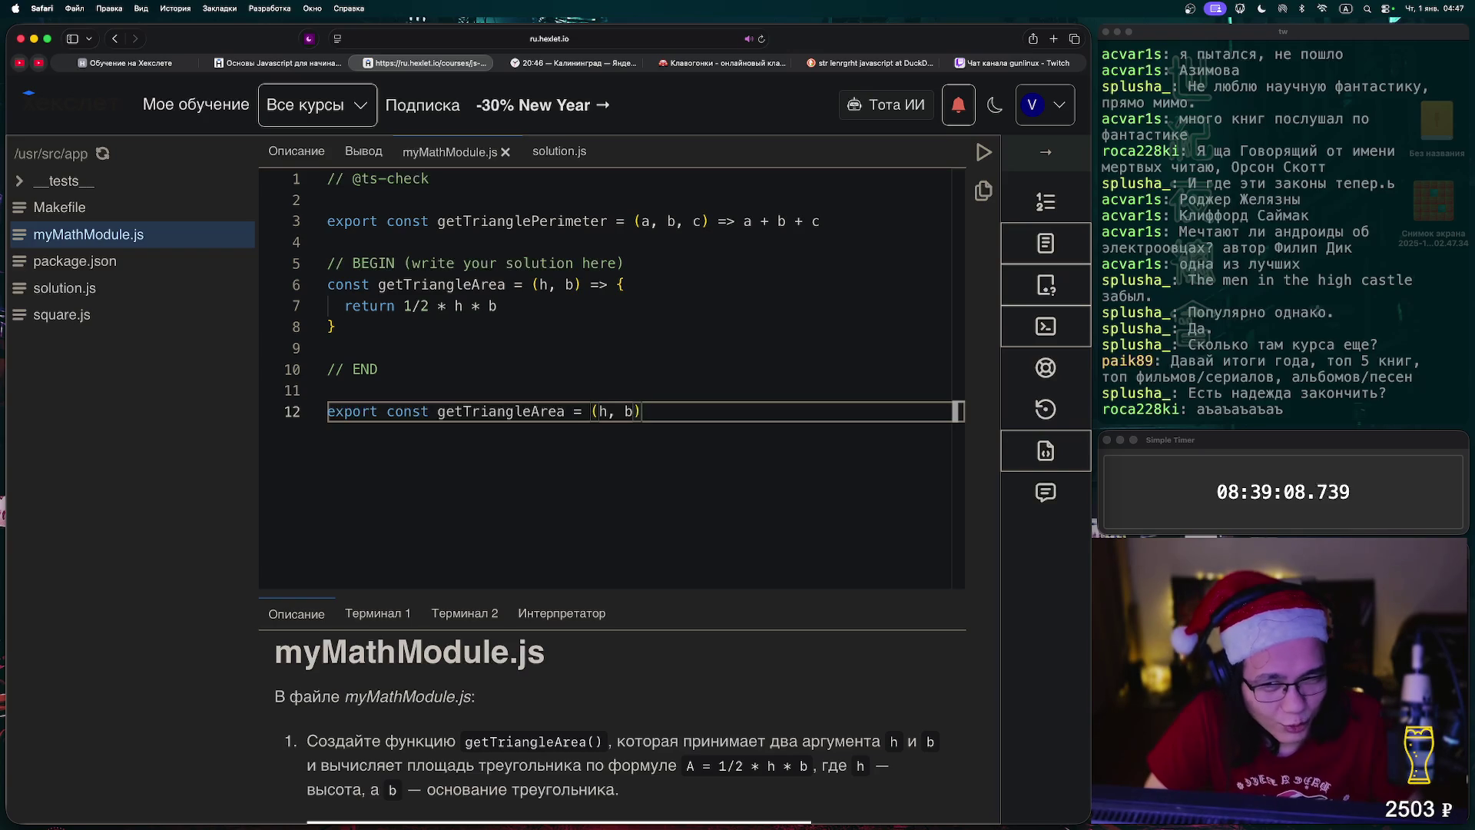
pyautogui.hotkey('ctrl', 'Return')
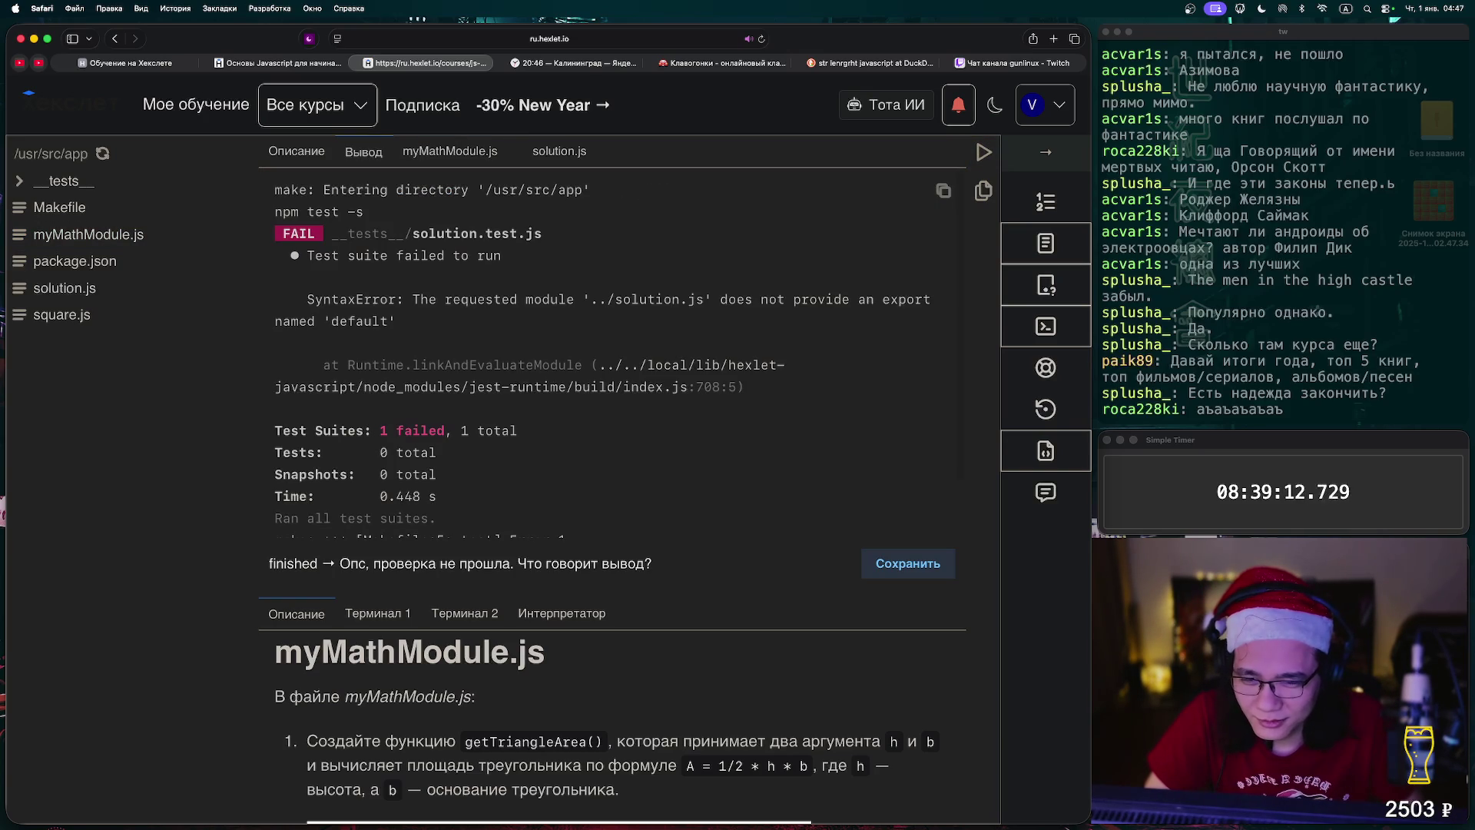
# - Review the check output and solution.js, then delete the export line on line 12
pyautogui.scroll(-2, 615, 346)
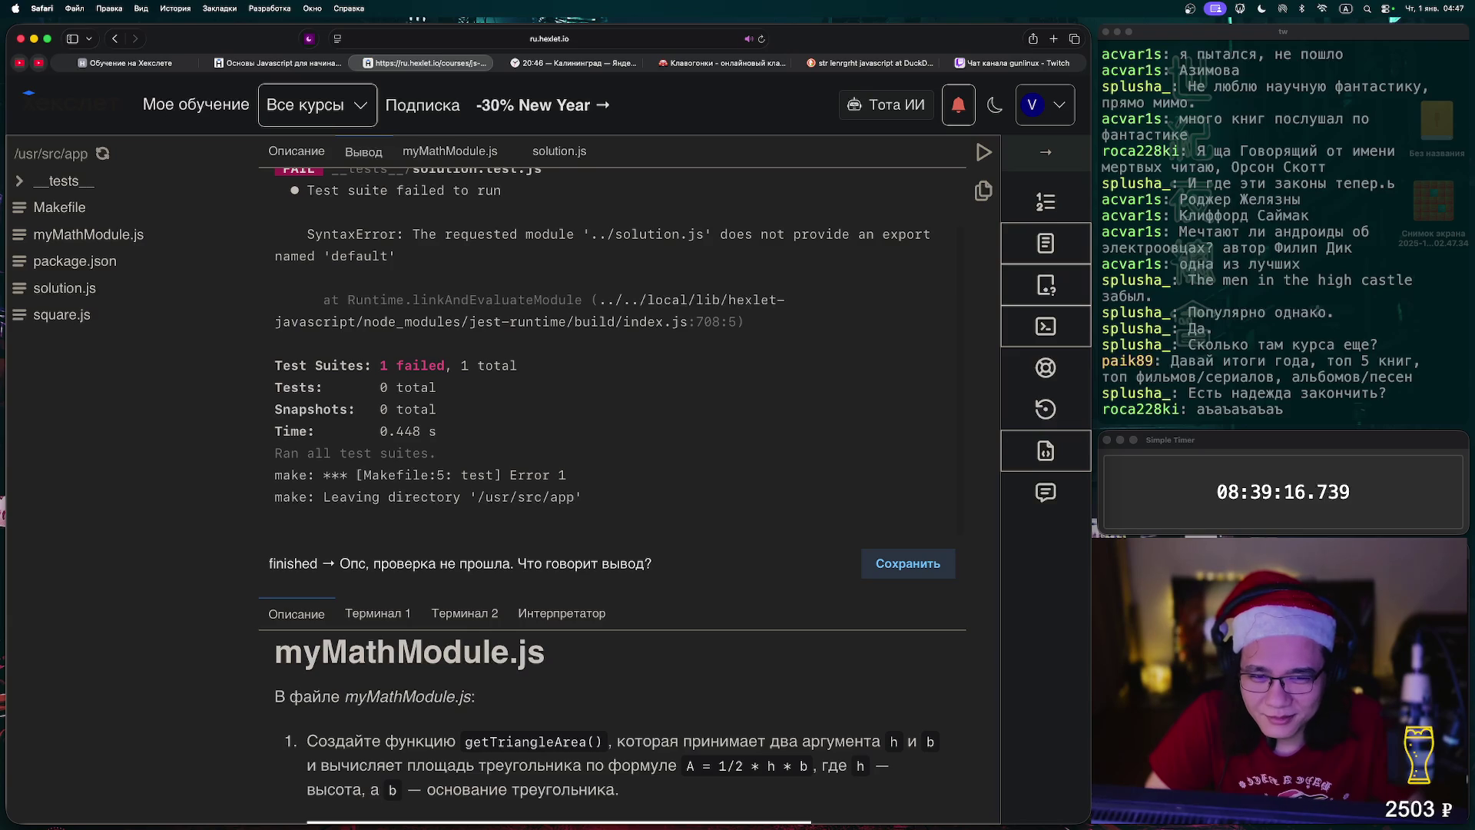
pyautogui.scroll(2, 614, 346)
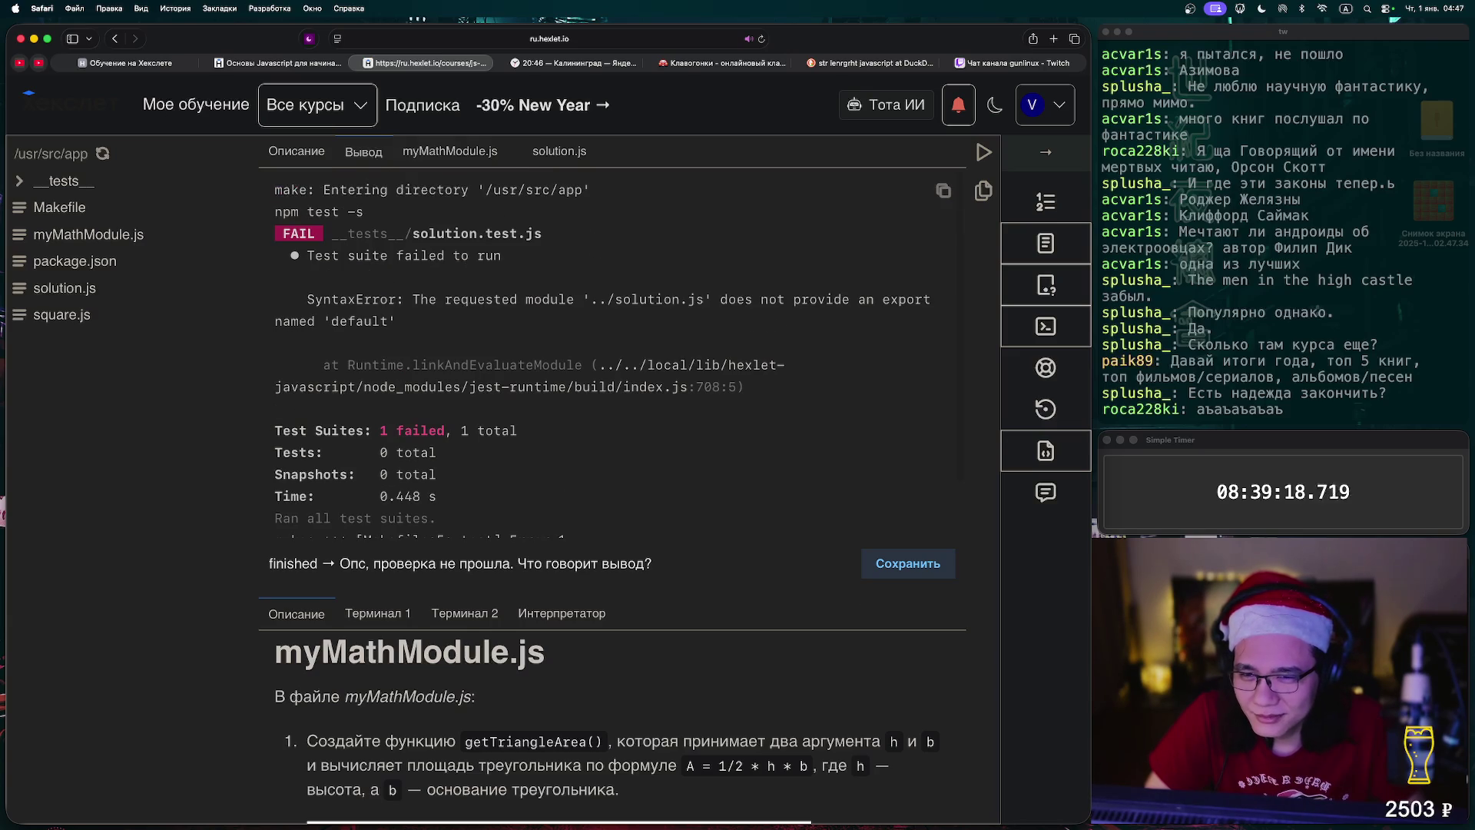
pyautogui.click(450, 151)
pyautogui.click(560, 151)
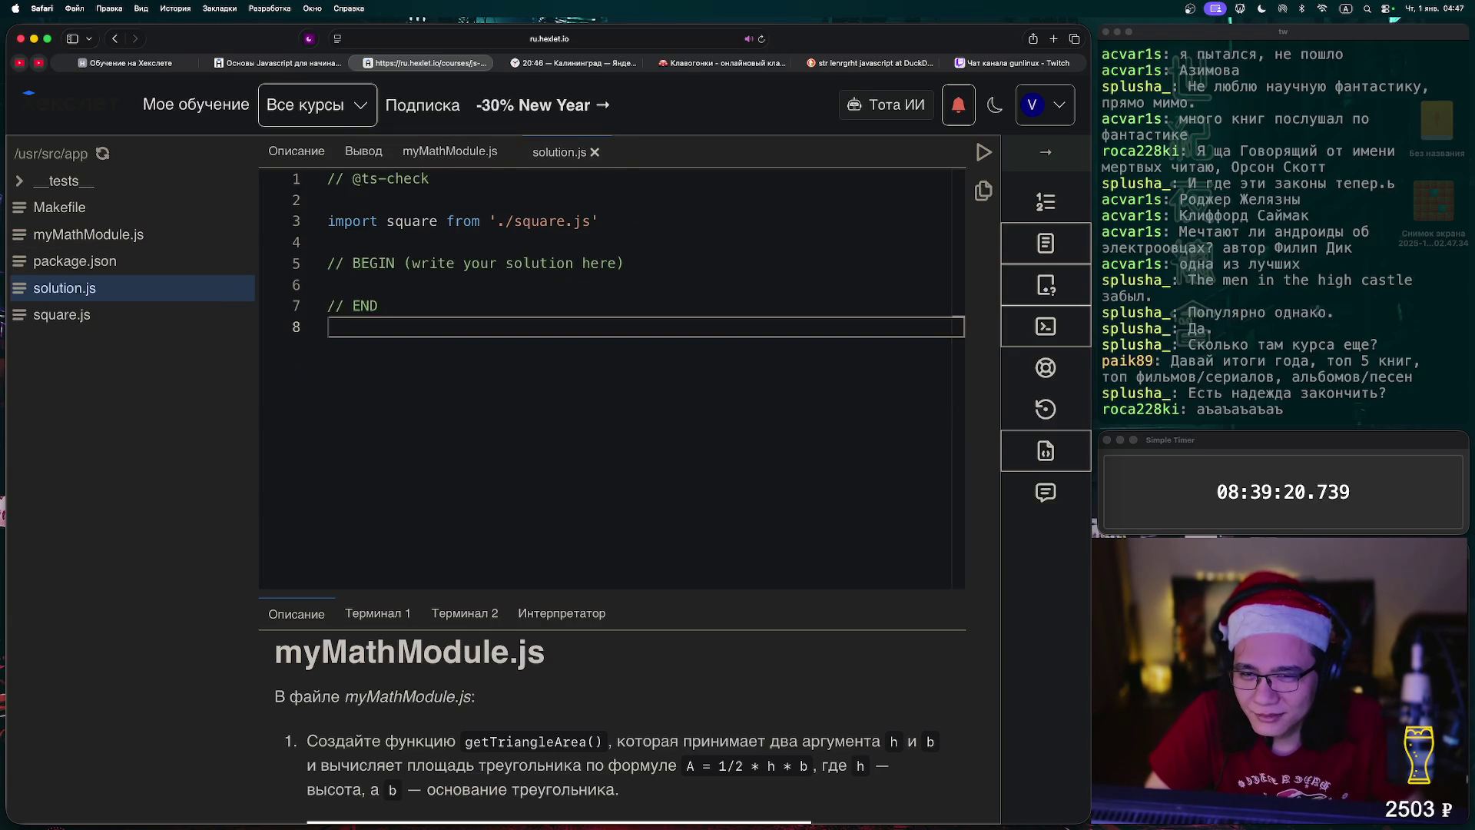
pyautogui.click(449, 152)
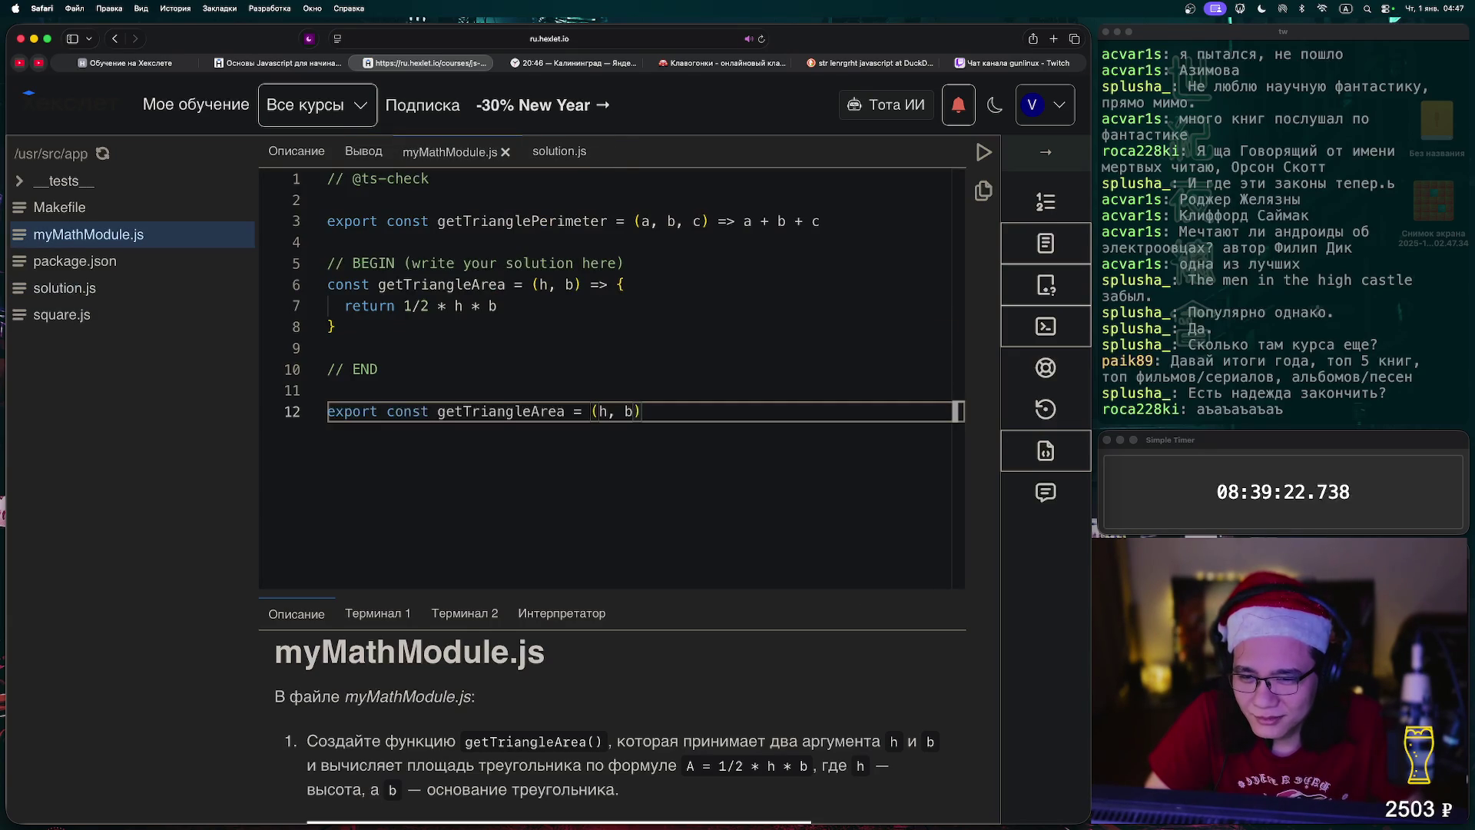
pyautogui.press('super+shift+Left')
pyautogui.press('BackSpace')
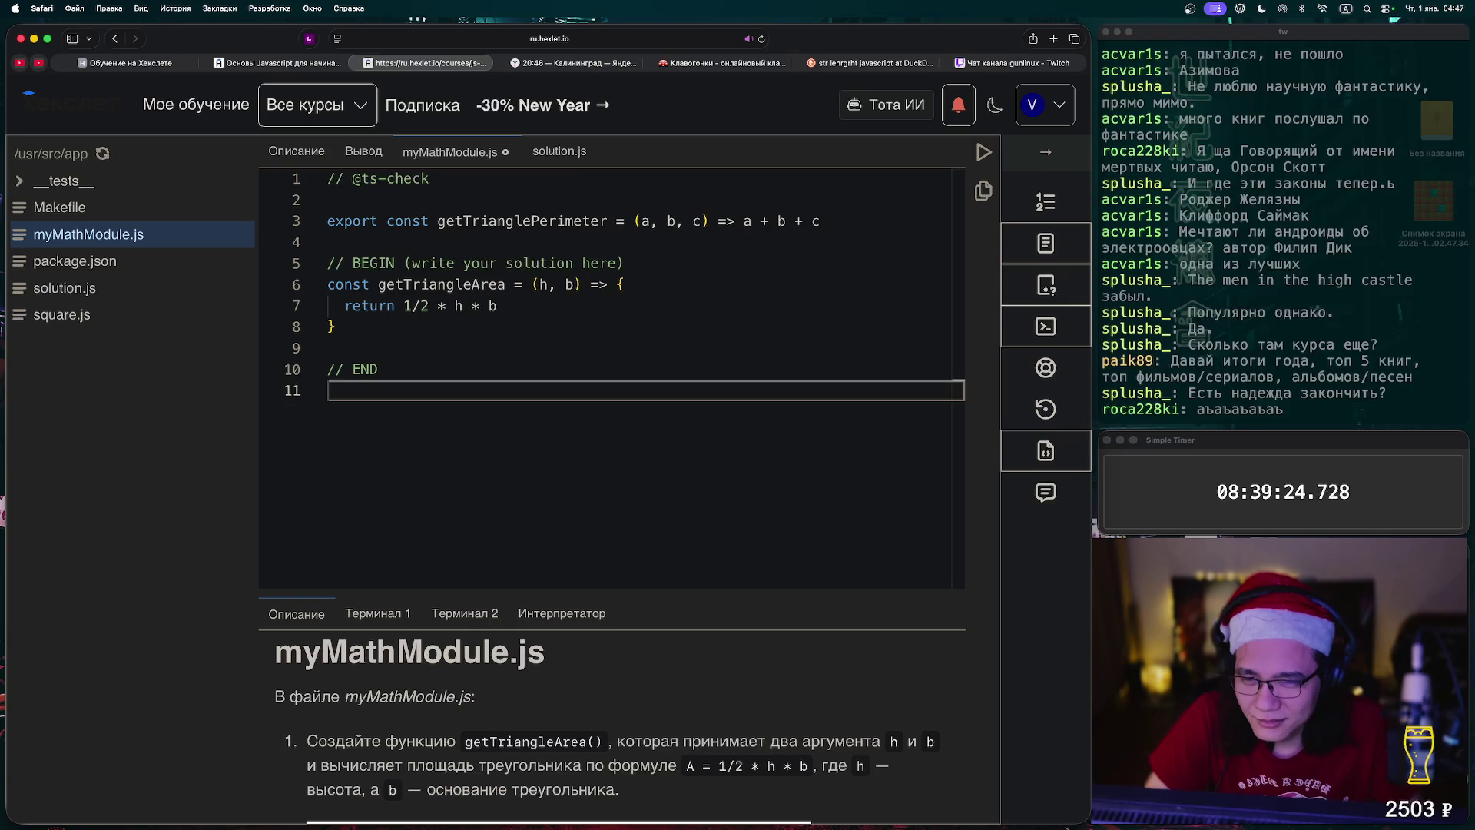
# - Type 'export const getTriangleArea = (h, b)' above // END and rerun the checks
pyautogui.click(559, 151)
pyautogui.click(522, 262)
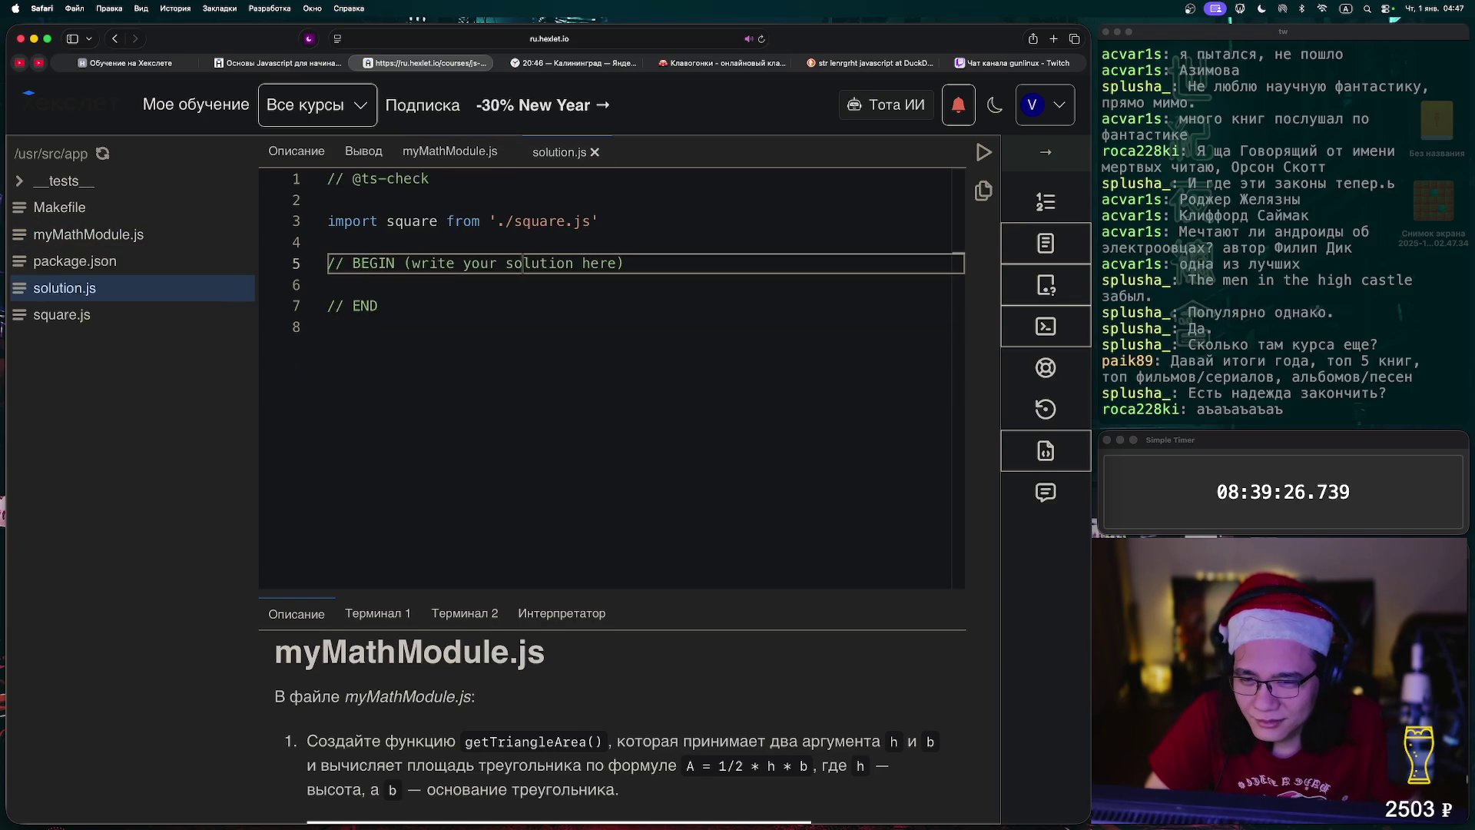
pyautogui.click(449, 151)
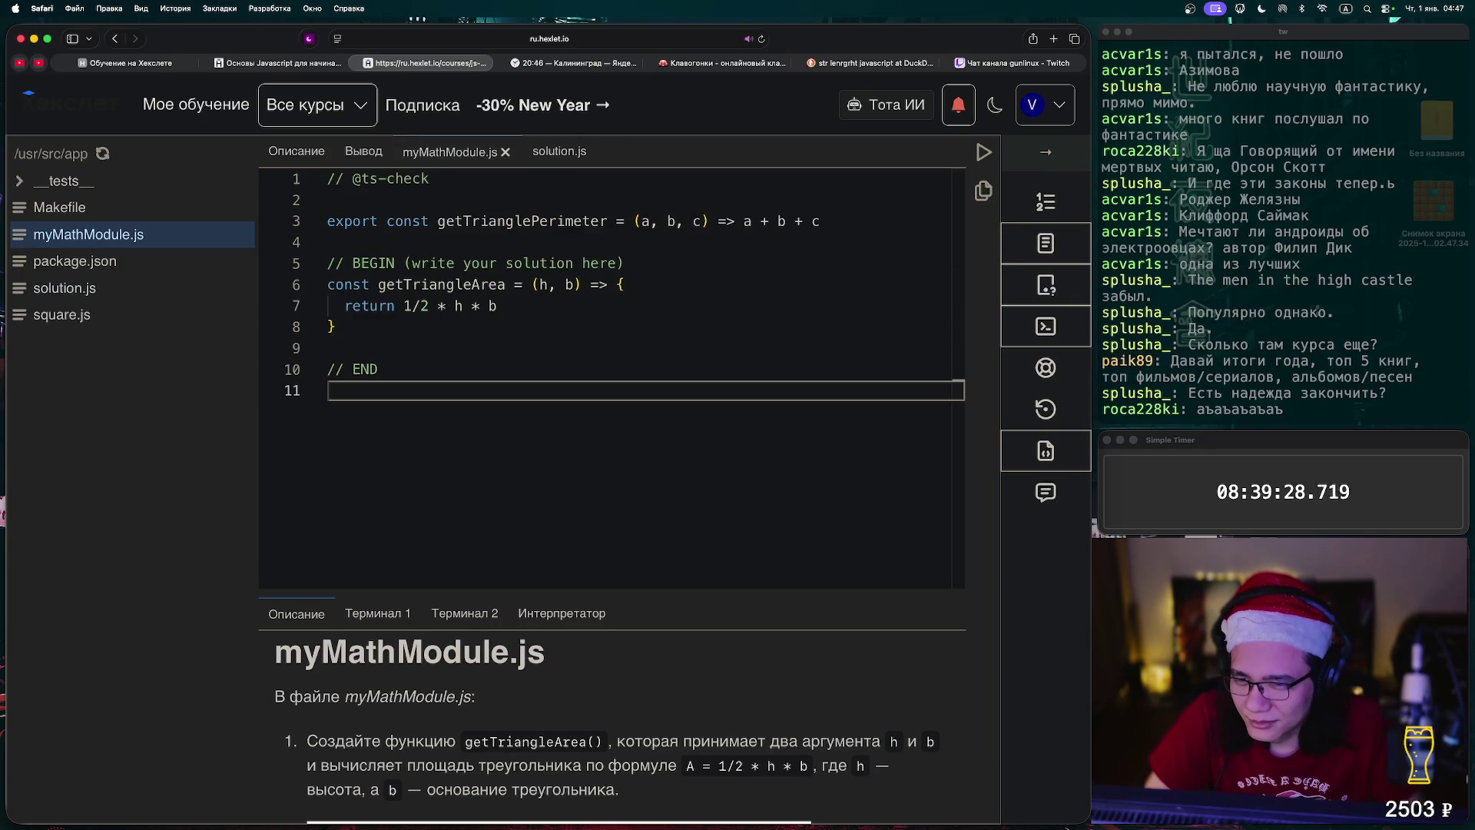
pyautogui.press('Up')
pyautogui.hotkey('shift', 'Down')
pyautogui.write('export const getTriangleArea = (h, b)')
pyautogui.hotkey('ctrl', 'Return')
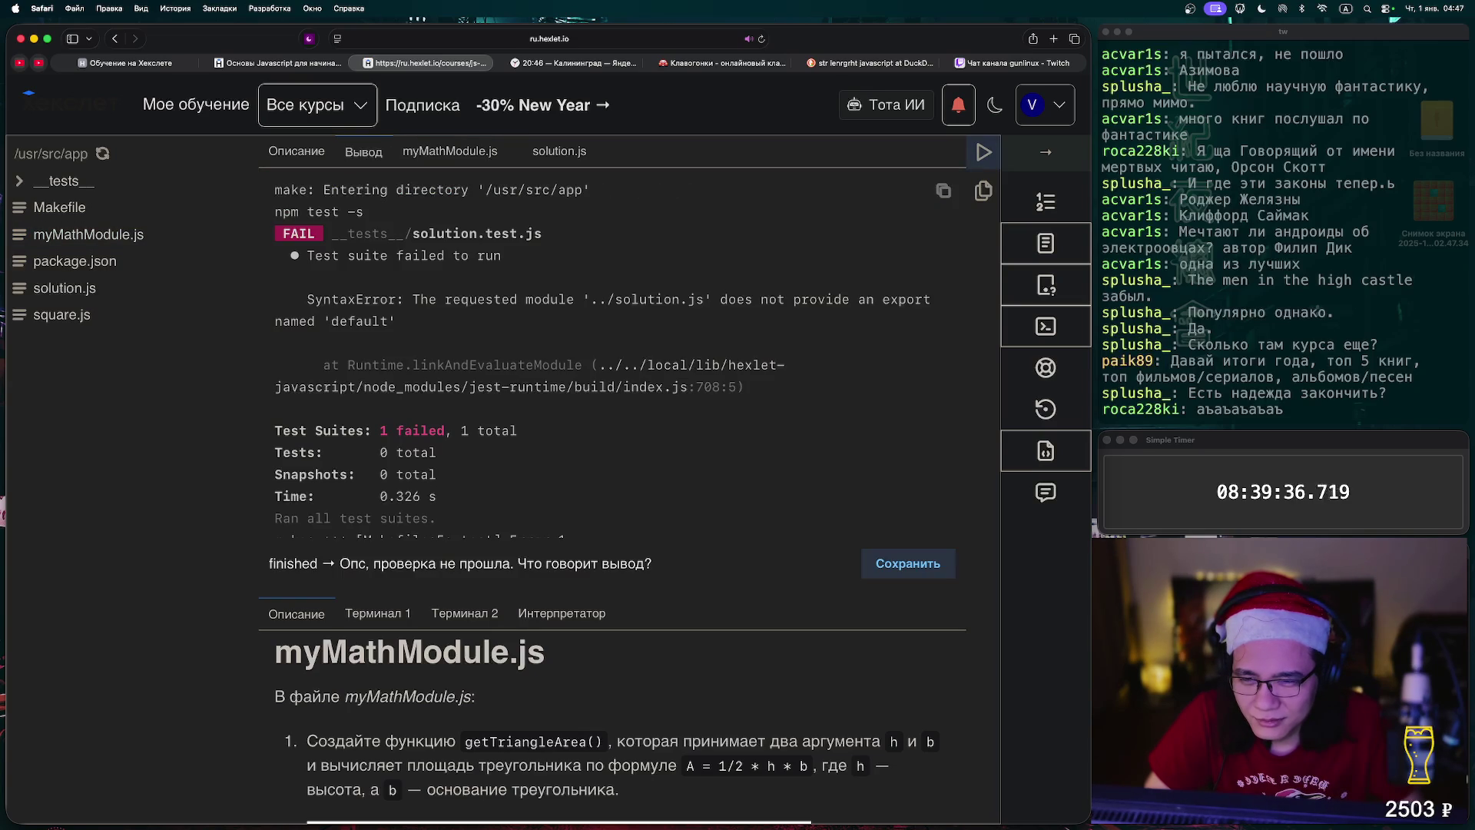
pyautogui.click(559, 151)
pyautogui.click(450, 151)
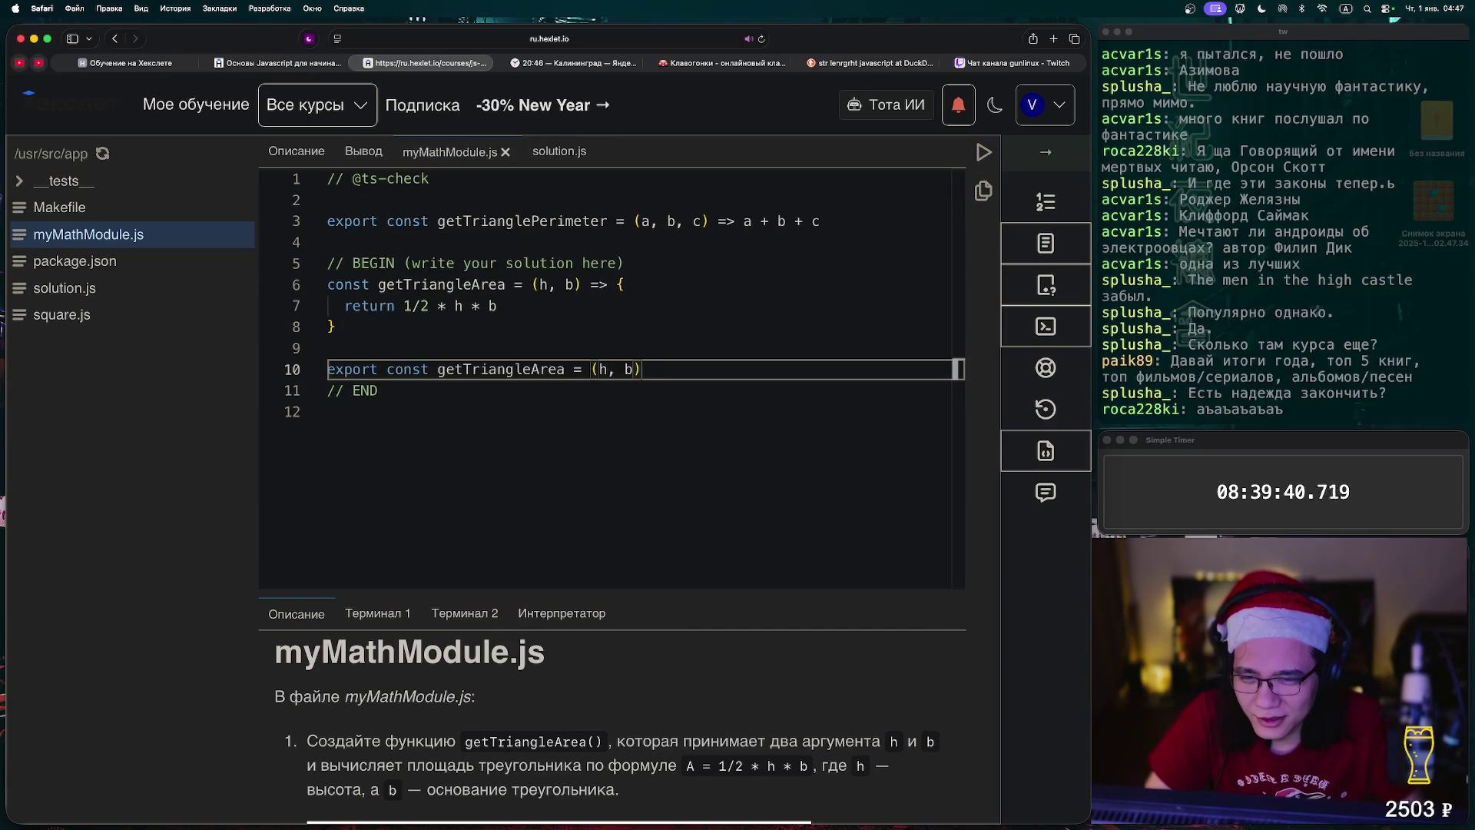
# - Complete line 10 as 'export const getTriangleArea = (h, b) = > 1/2 * h * b'
pyautogui.hotkey('shift', 'End')
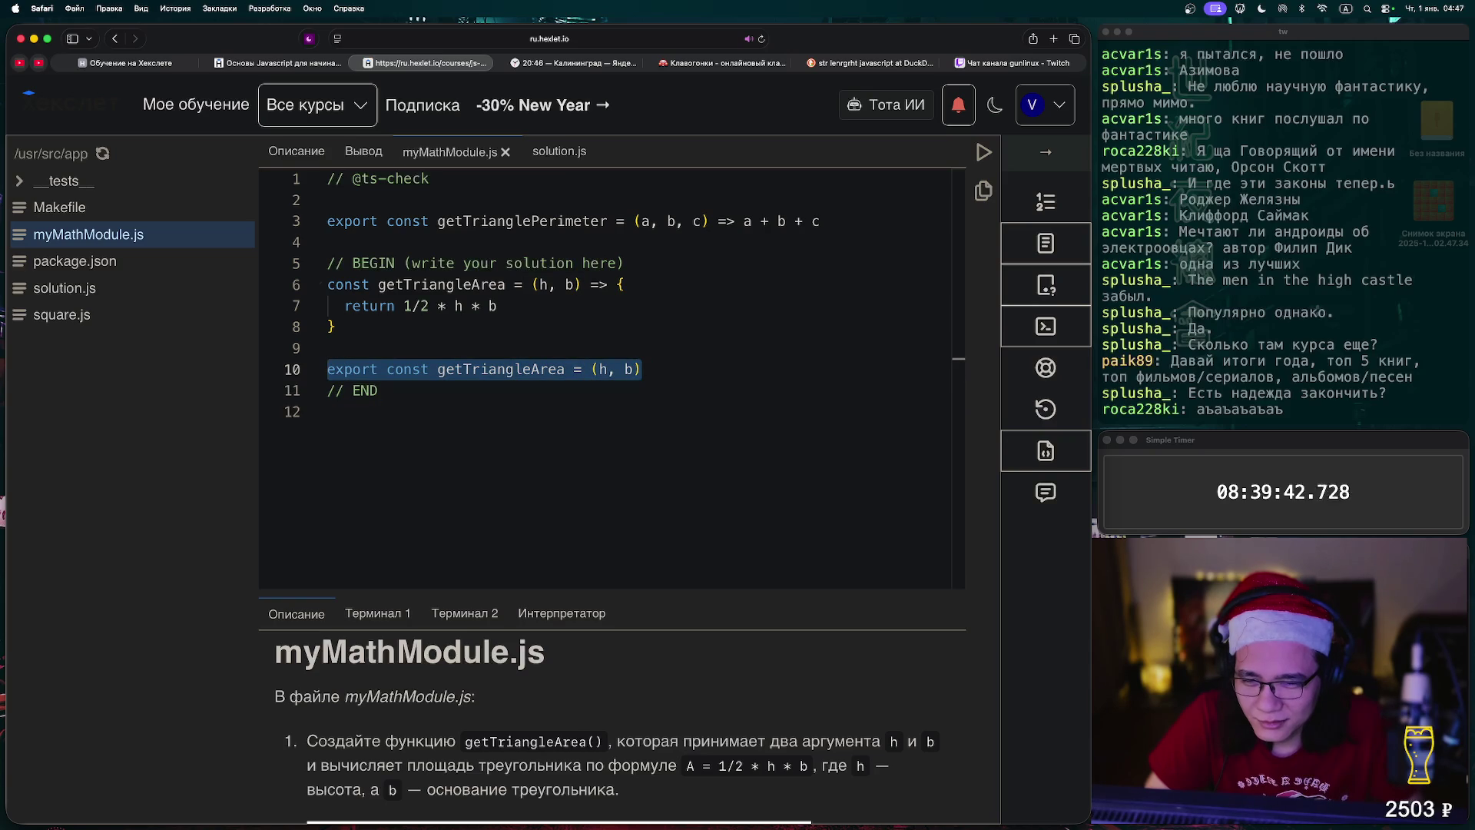
pyautogui.click(498, 306)
pyautogui.hotkey('shift', 'Home')
pyautogui.press('BackSpace')
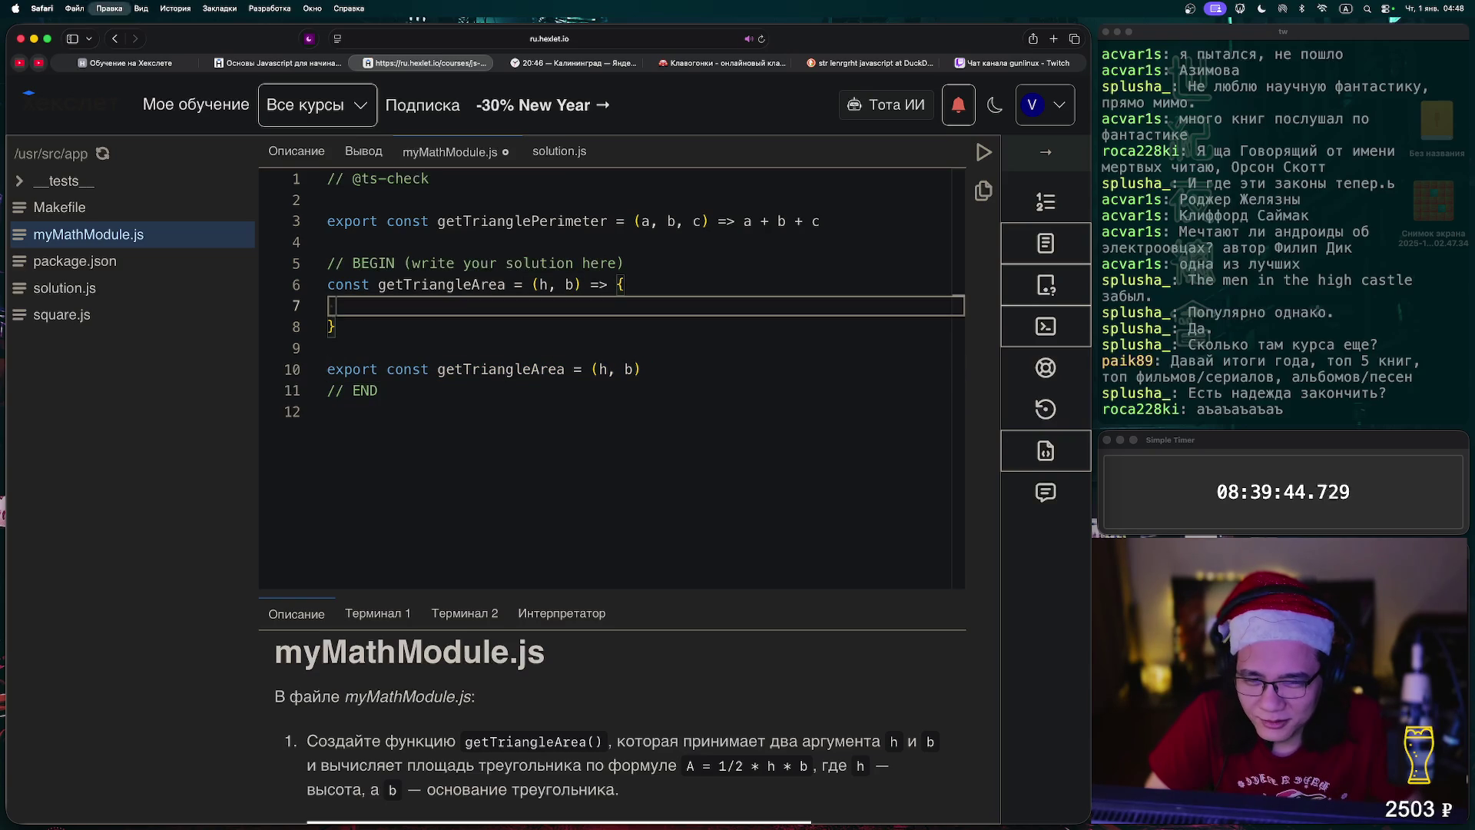
pyautogui.hotkey('ctrl', 'z')
pyautogui.click(328, 368)
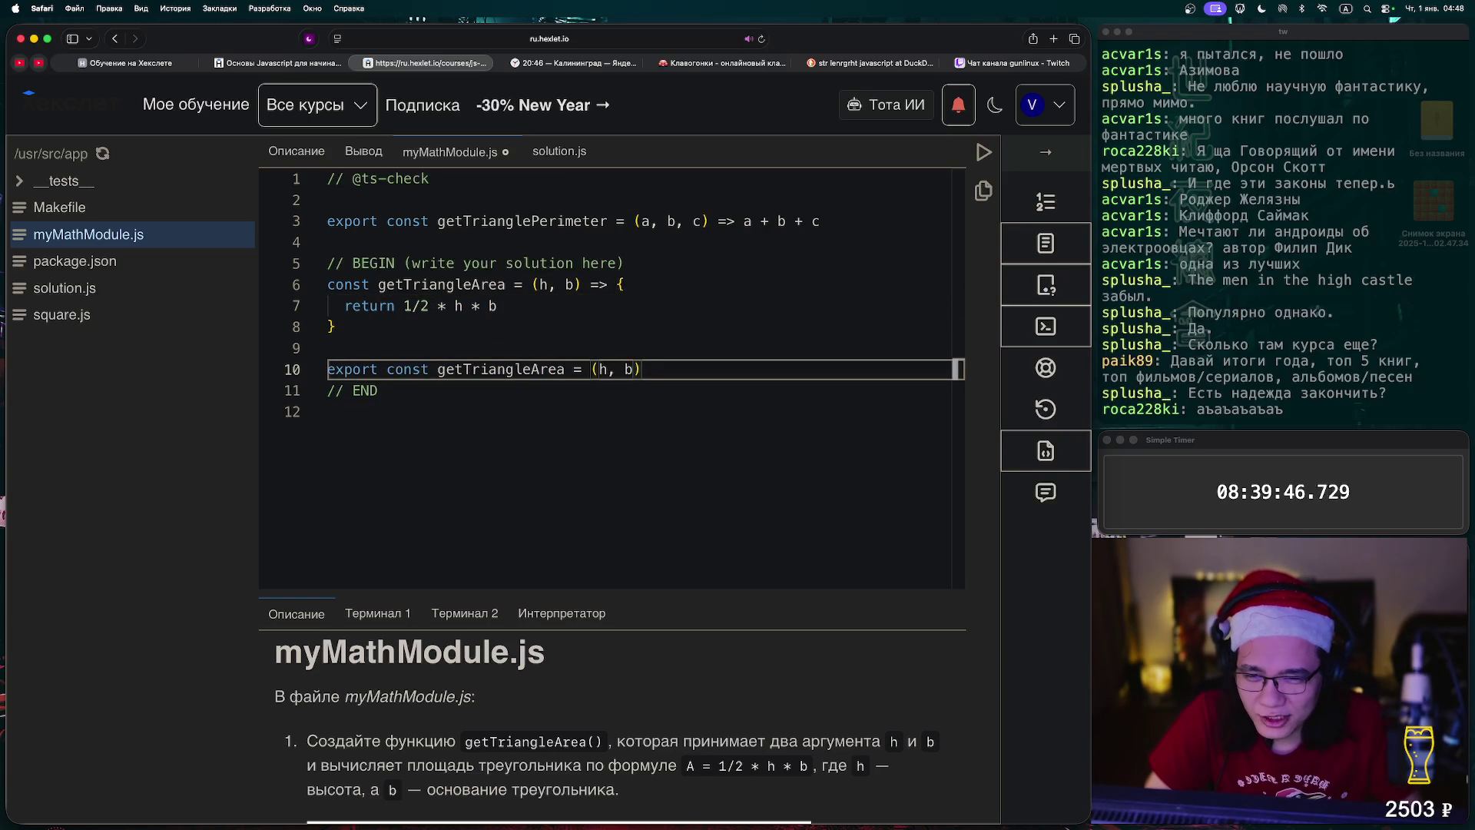
pyautogui.write(' = >')
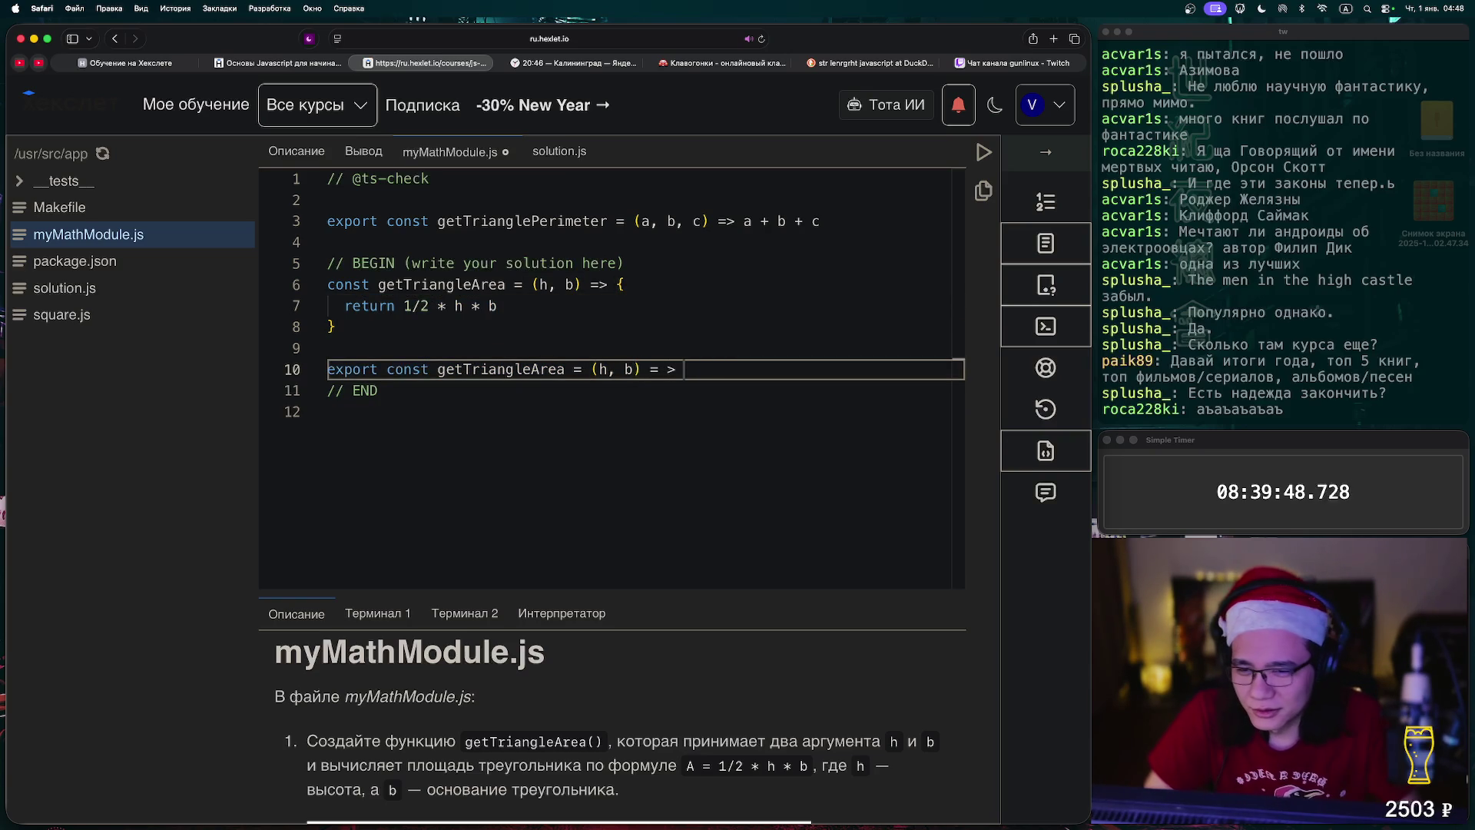
pyautogui.click(684, 369)
pyautogui.write('1/2 * h * b')
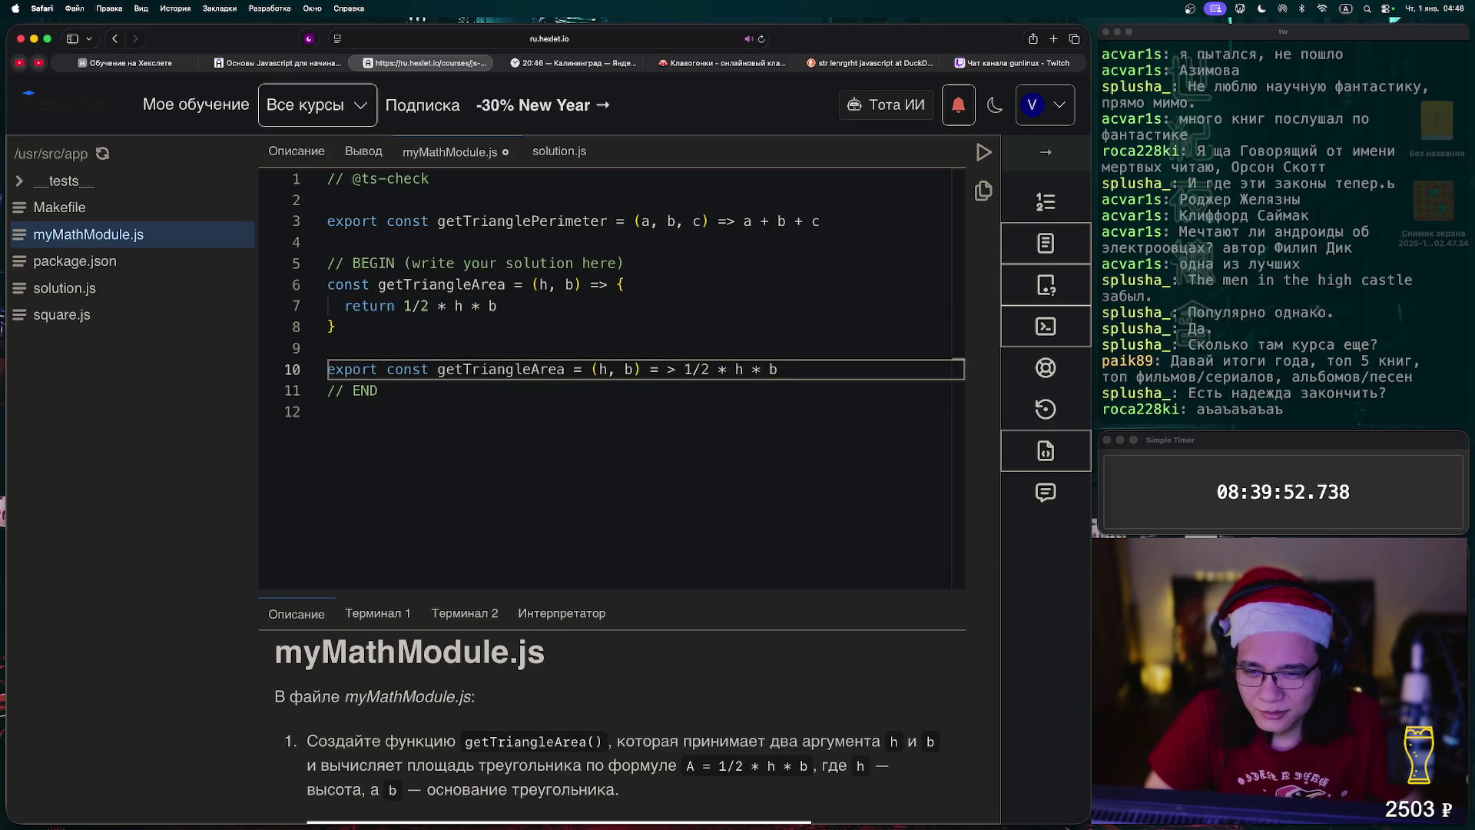
# - Delete the old getTriangleArea function lines above it, then save and run the tests
pyautogui.click(566, 369)
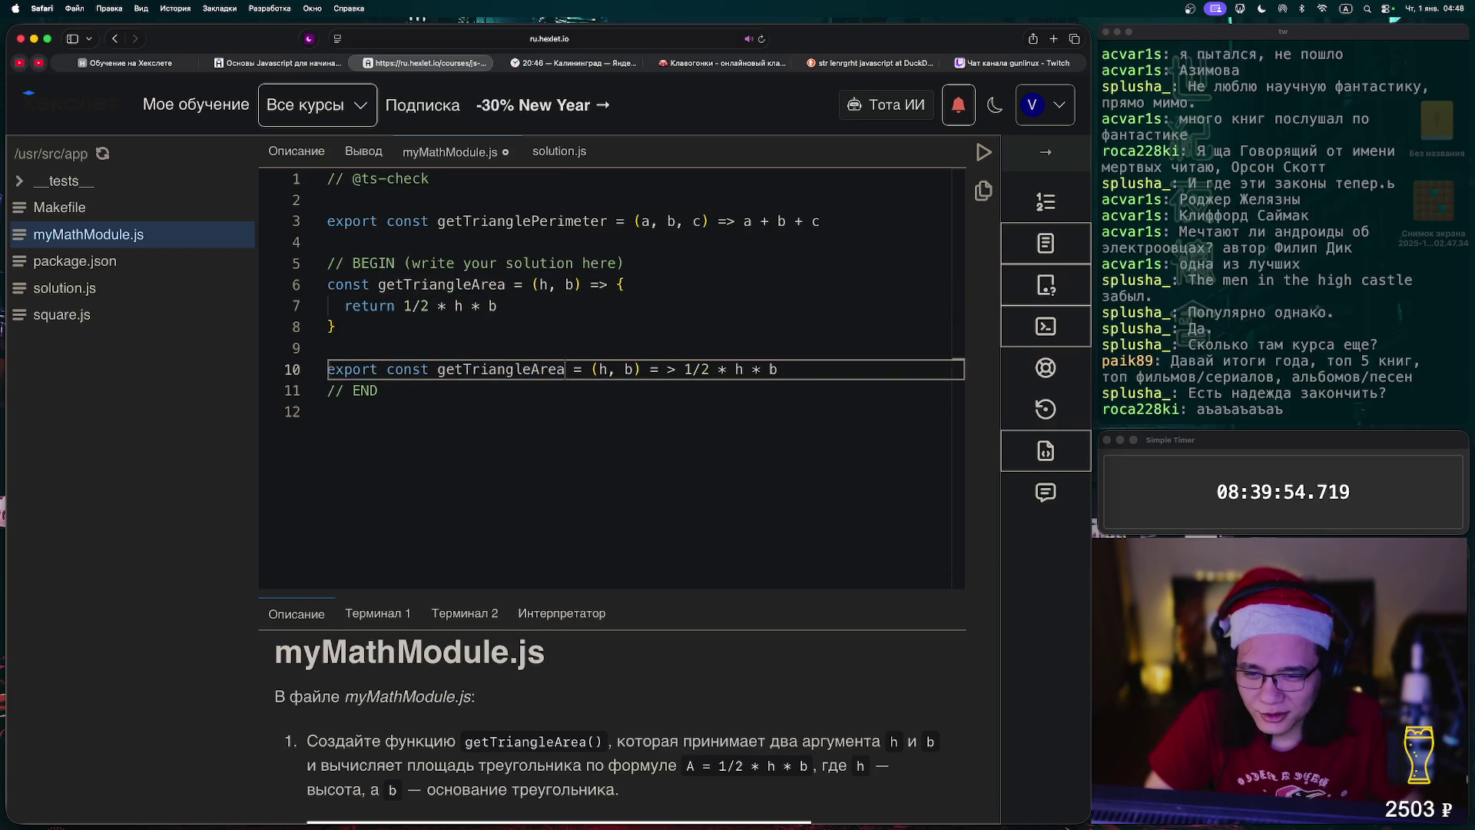
pyautogui.press('Home')
pyautogui.hotkey('shift', 'Up')
pyautogui.hotkey('shift', 'Up')
pyautogui.hotkey('shift', 'Up')
pyautogui.press('BackSpace')
pyautogui.press('Up')
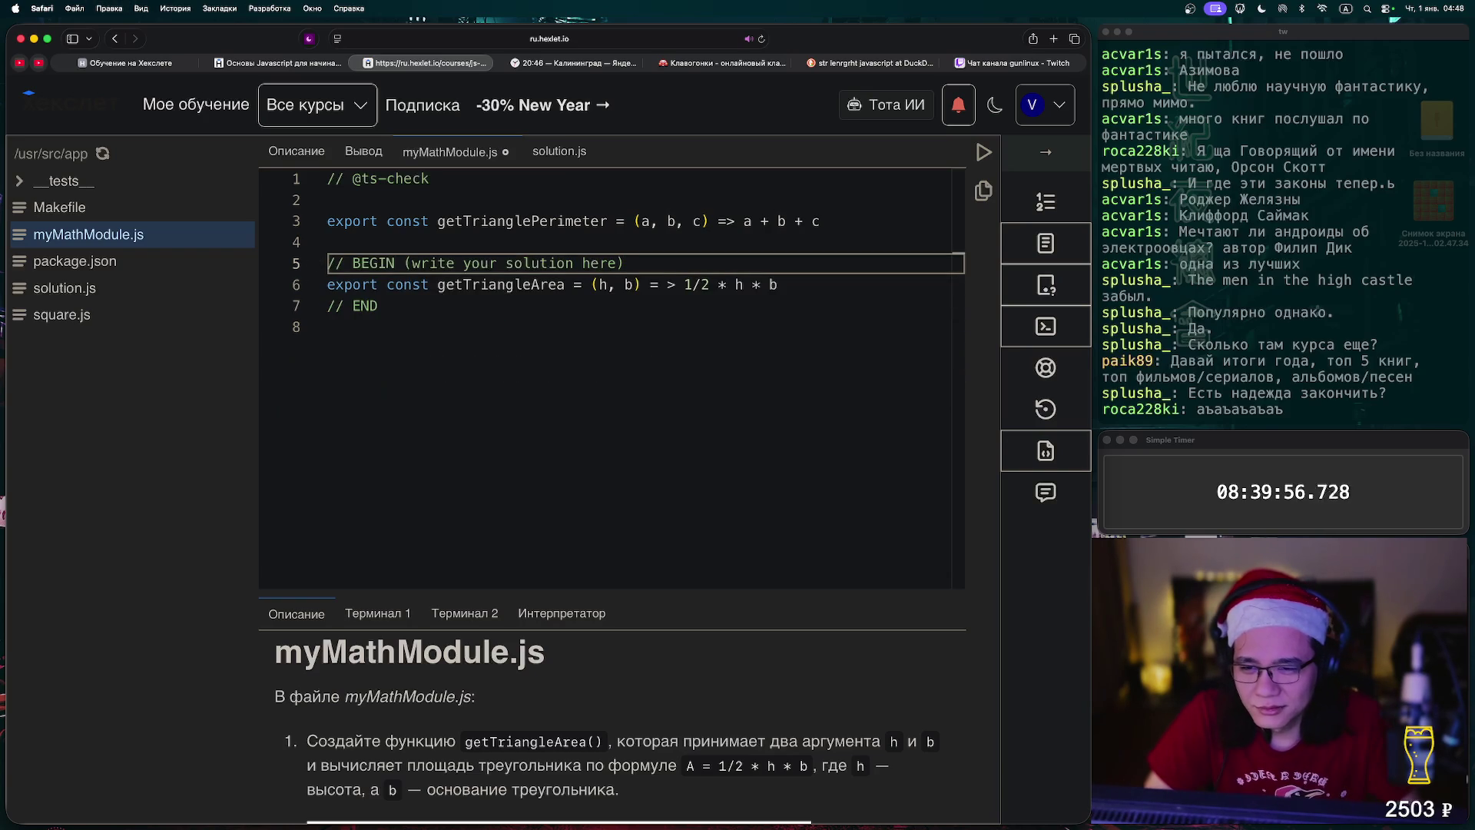
pyautogui.hotkey('ctrl', 'Return')
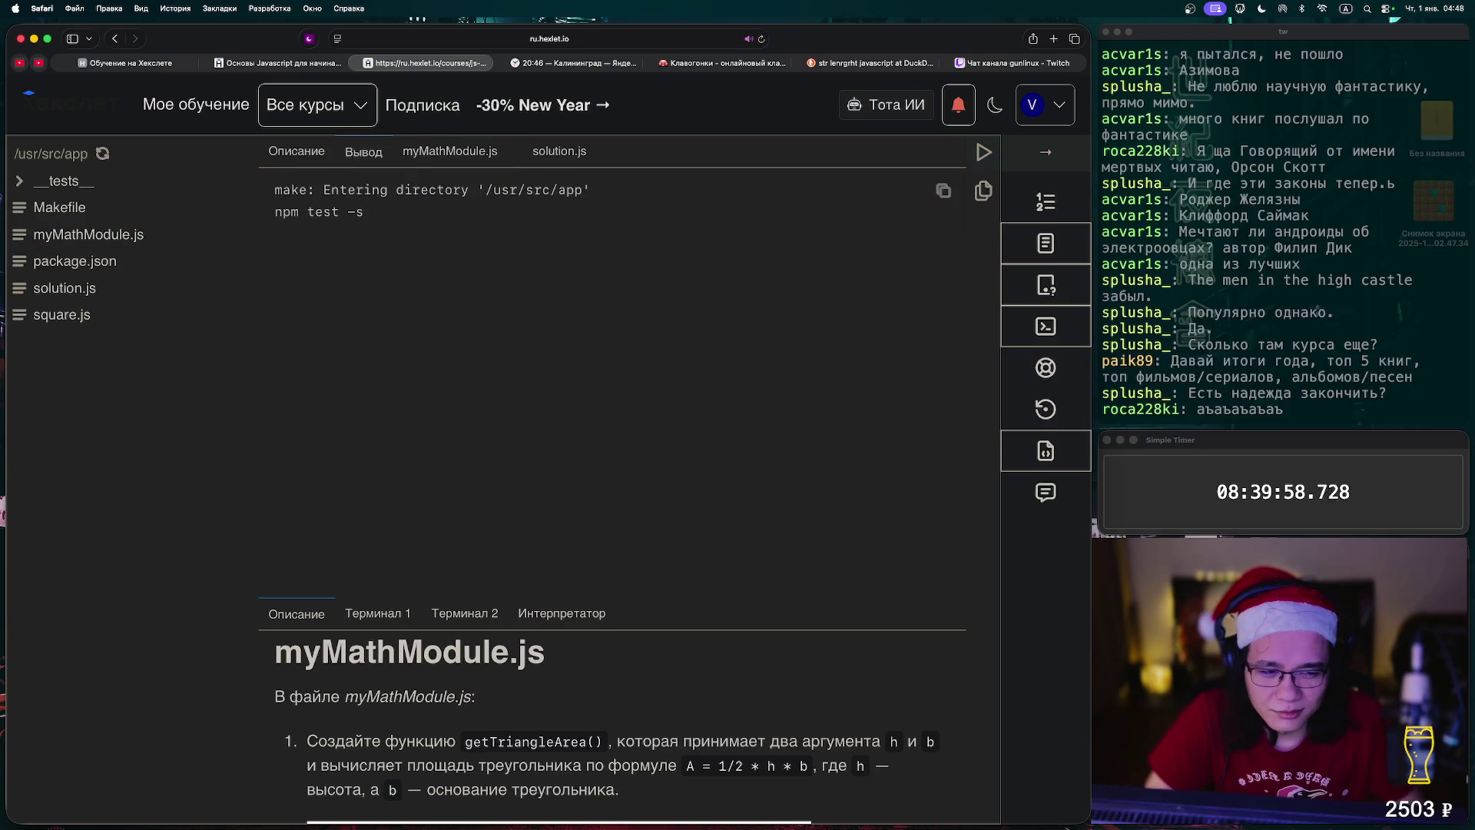
pyautogui.click(450, 151)
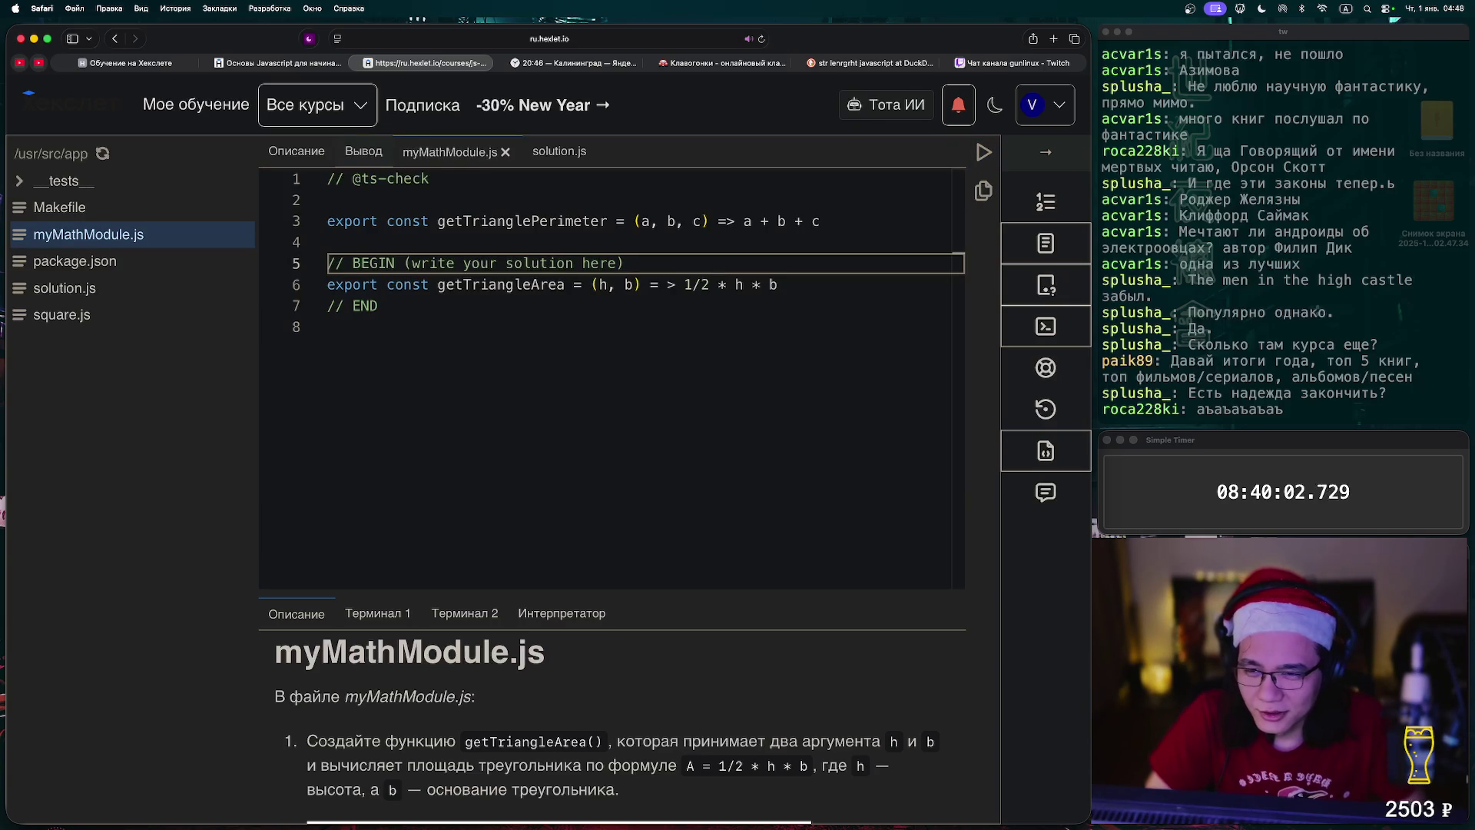
# - Select task steps 1–3 for solution.js in the description, then switch to solution.js's solution block
pyautogui.click(297, 151)
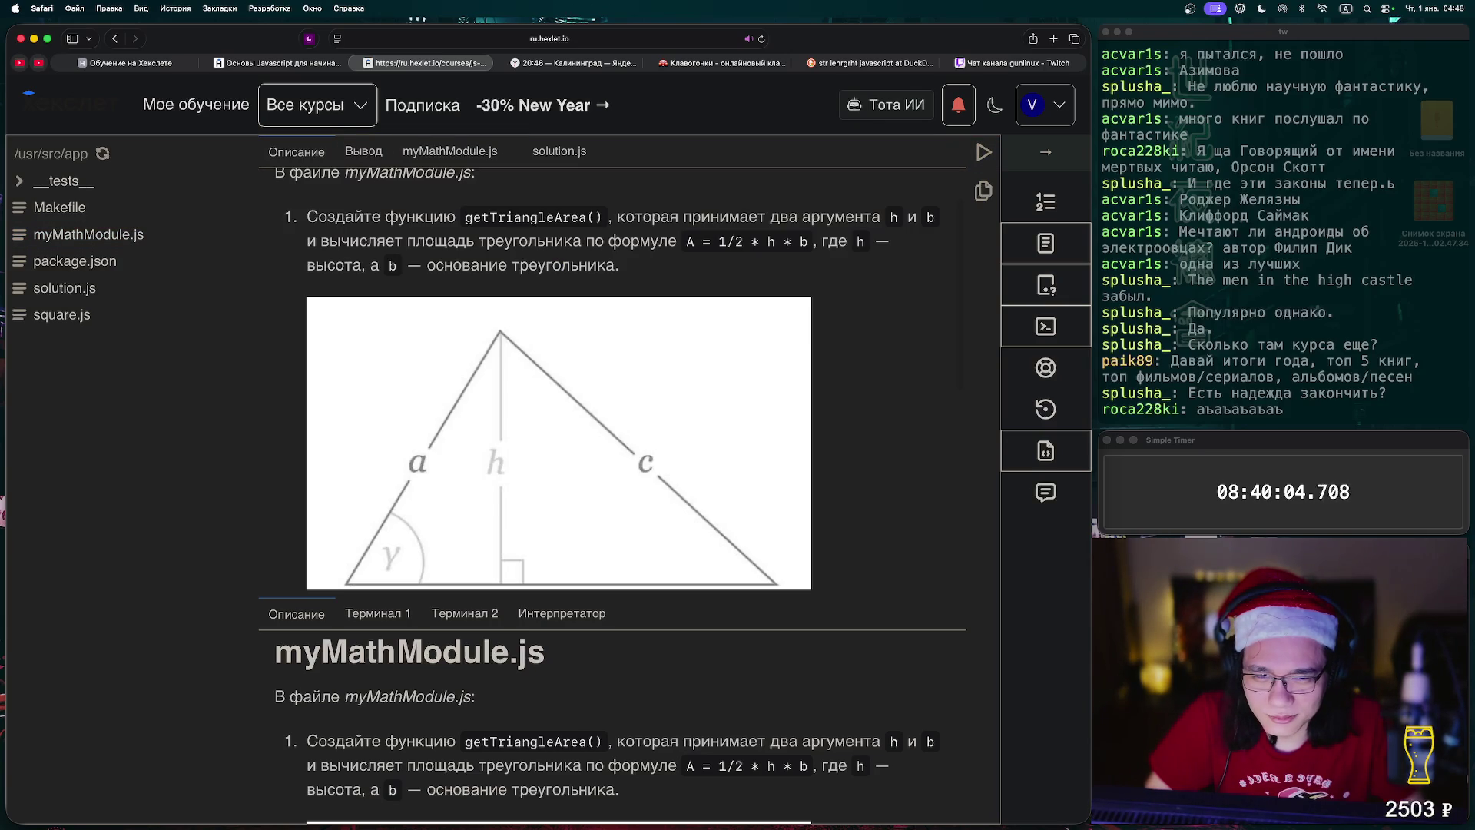
pyautogui.scroll(-5, 612, 377)
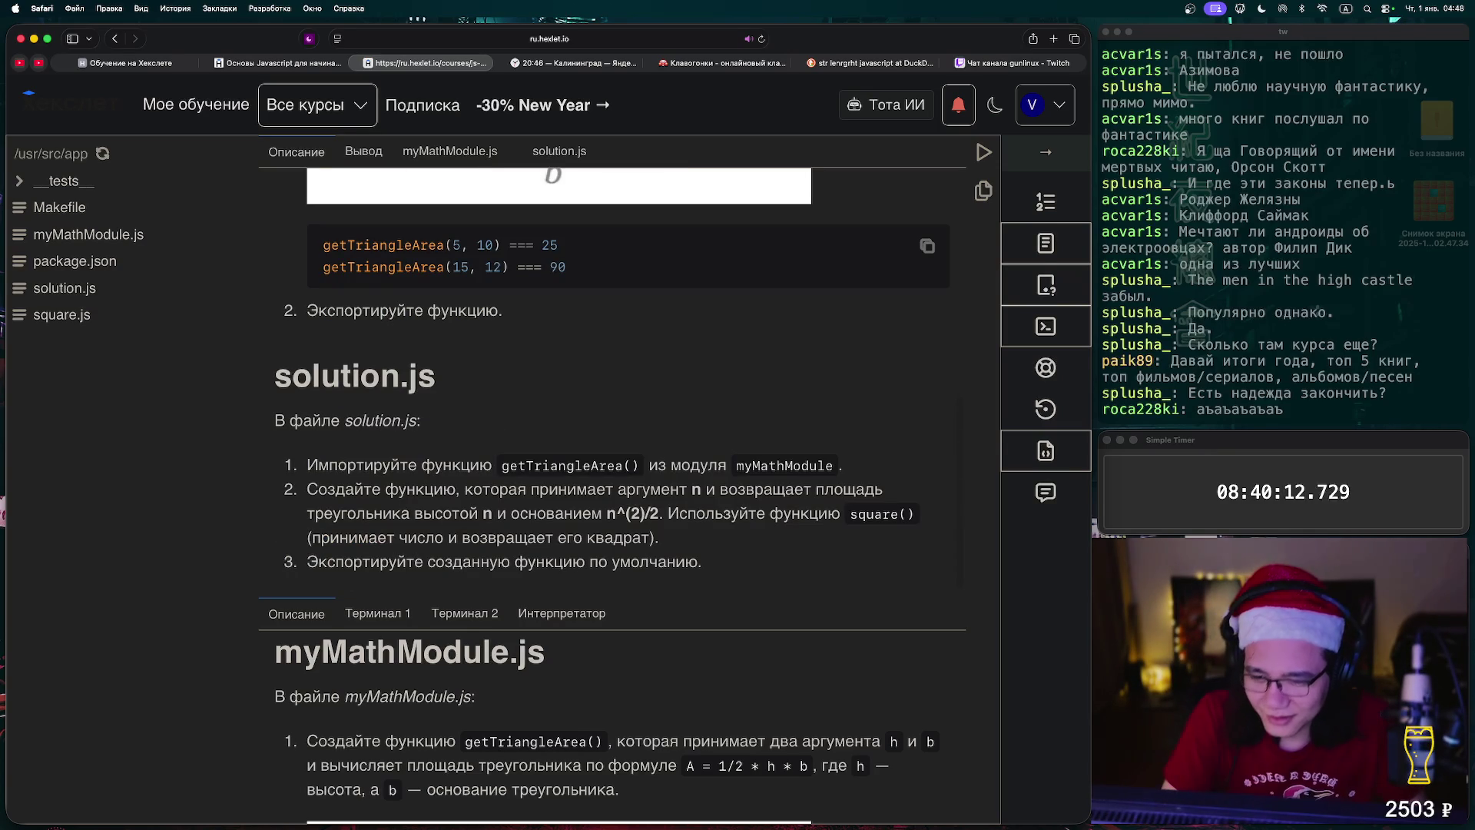
pyautogui.moveTo(702, 561); pyautogui.dragTo(319, 464)
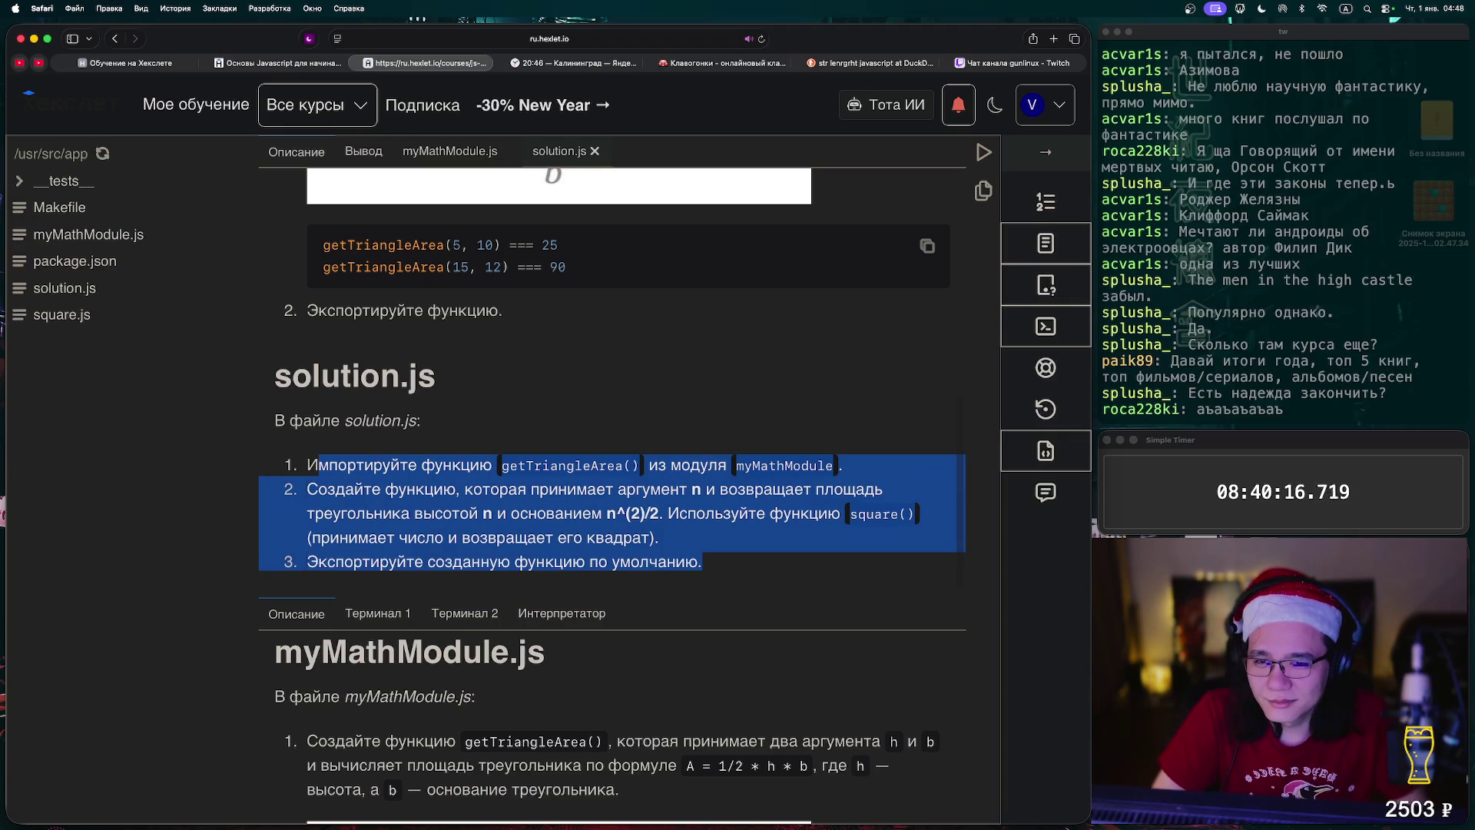
pyautogui.click(559, 151)
pyautogui.click(330, 284)
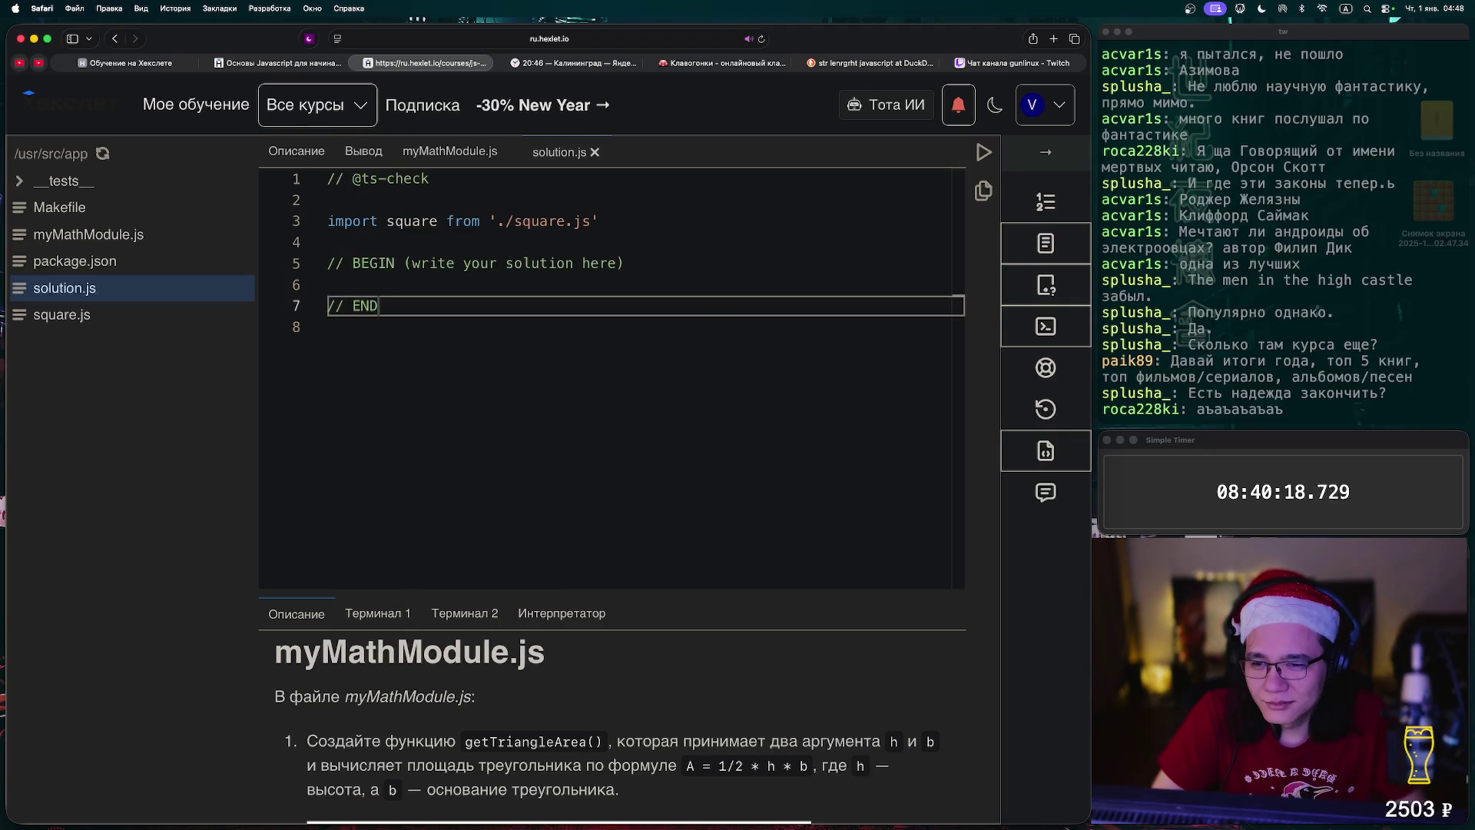
# - Paste the task steps into the solution block, save, and begin a new import line
pyautogui.press('cmd+v')
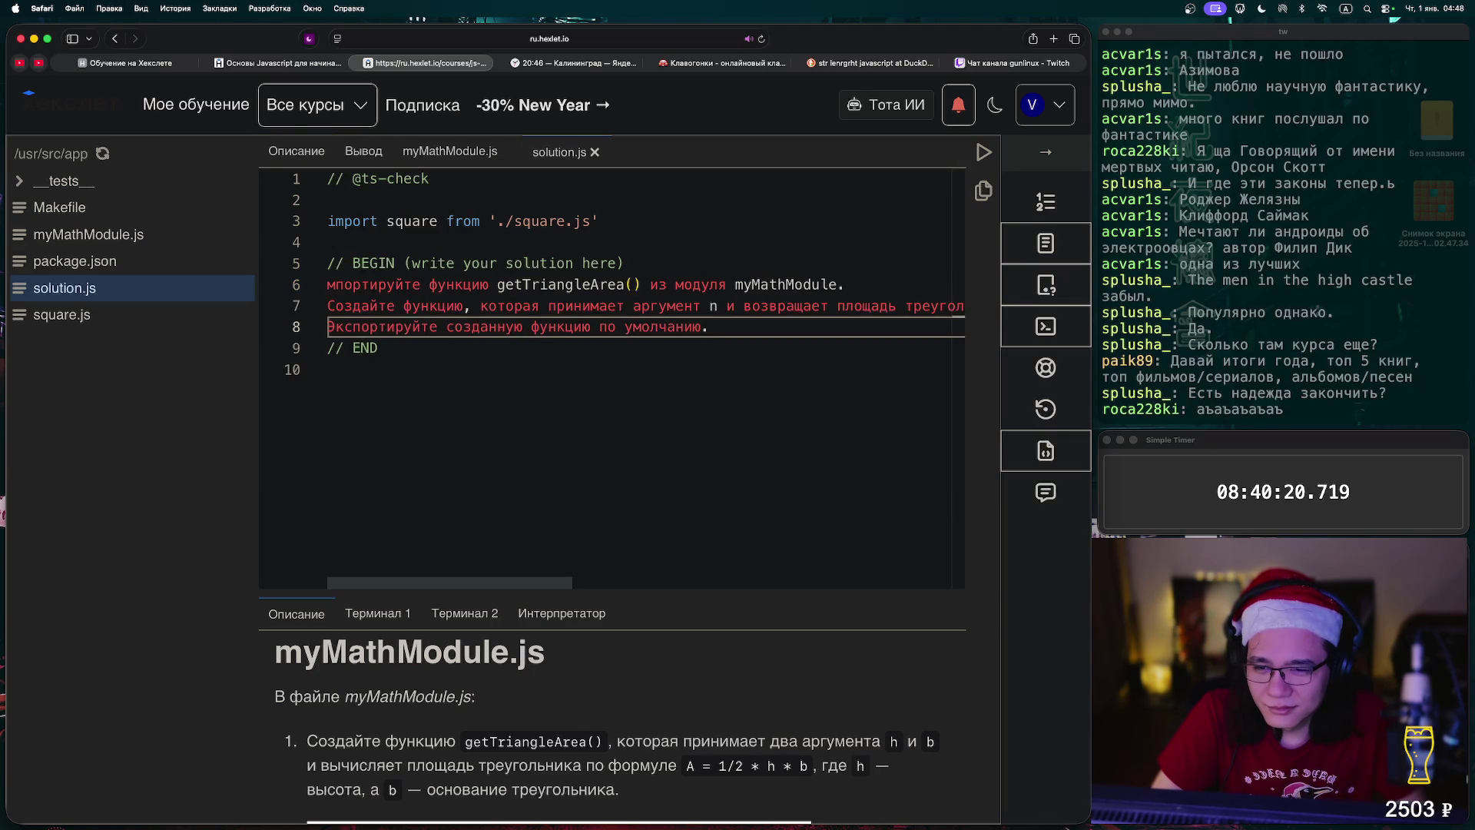
pyautogui.press('super+s')
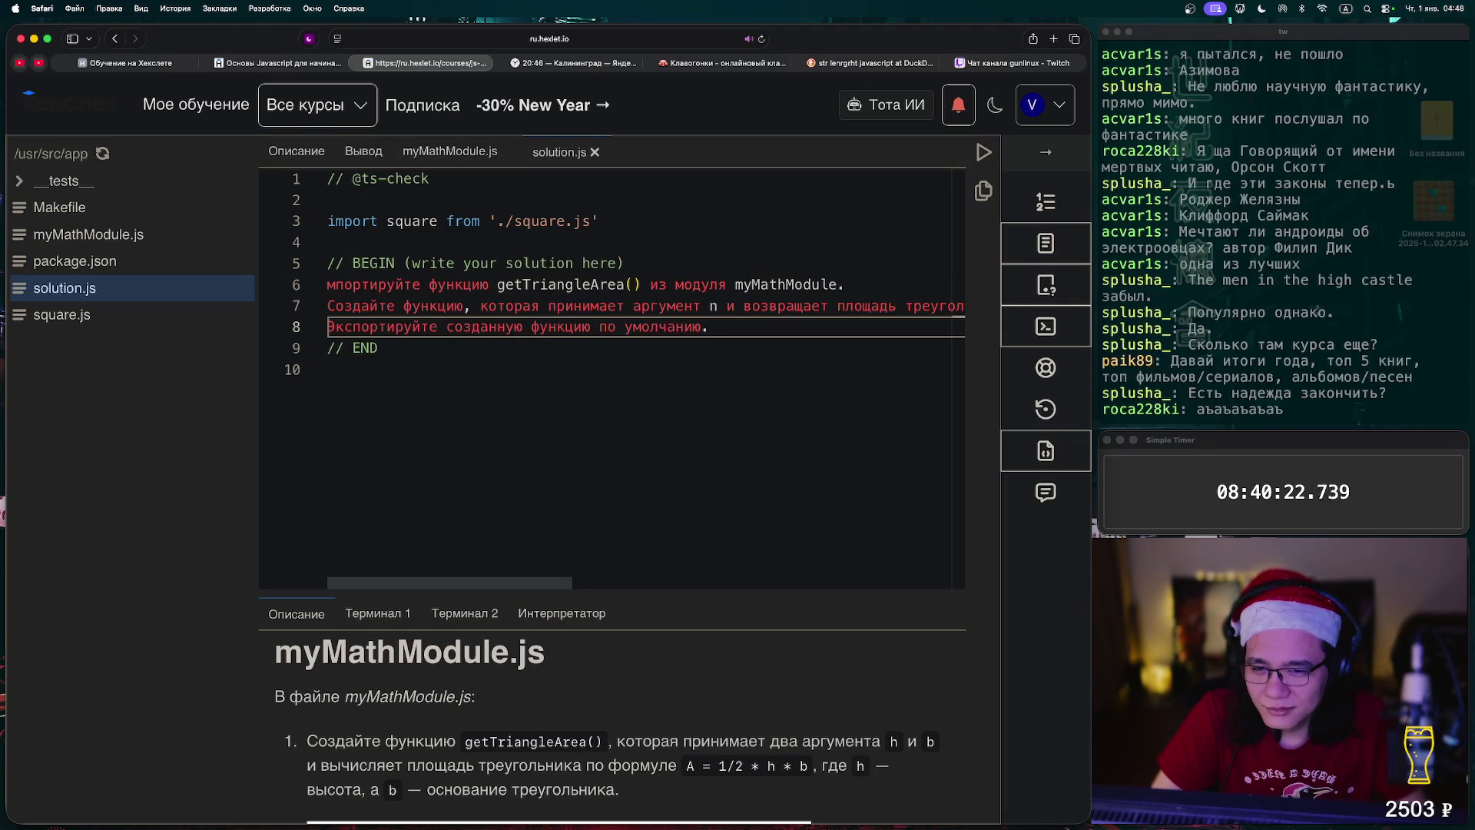
pyautogui.click(598, 221)
pyautogui.press('Return')
pyautogui.write('import')
# - Write 'import {getTriangleArea} from', copying the function name from the task text
pyautogui.doubleClick(560, 305)
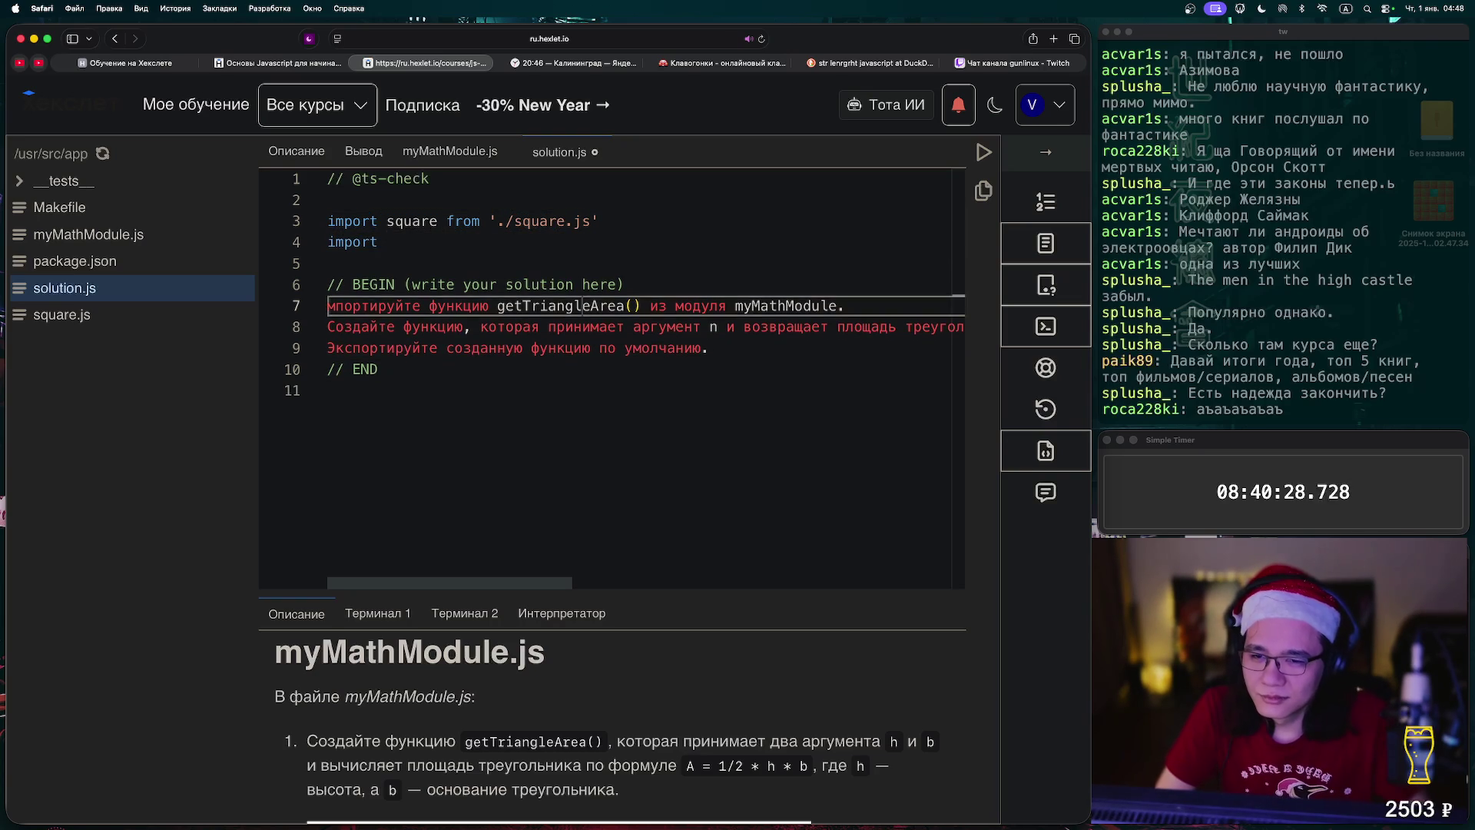
pyautogui.press('super+c')
pyautogui.click(378, 242)
pyautogui.write('{')
pyautogui.press('super+v')
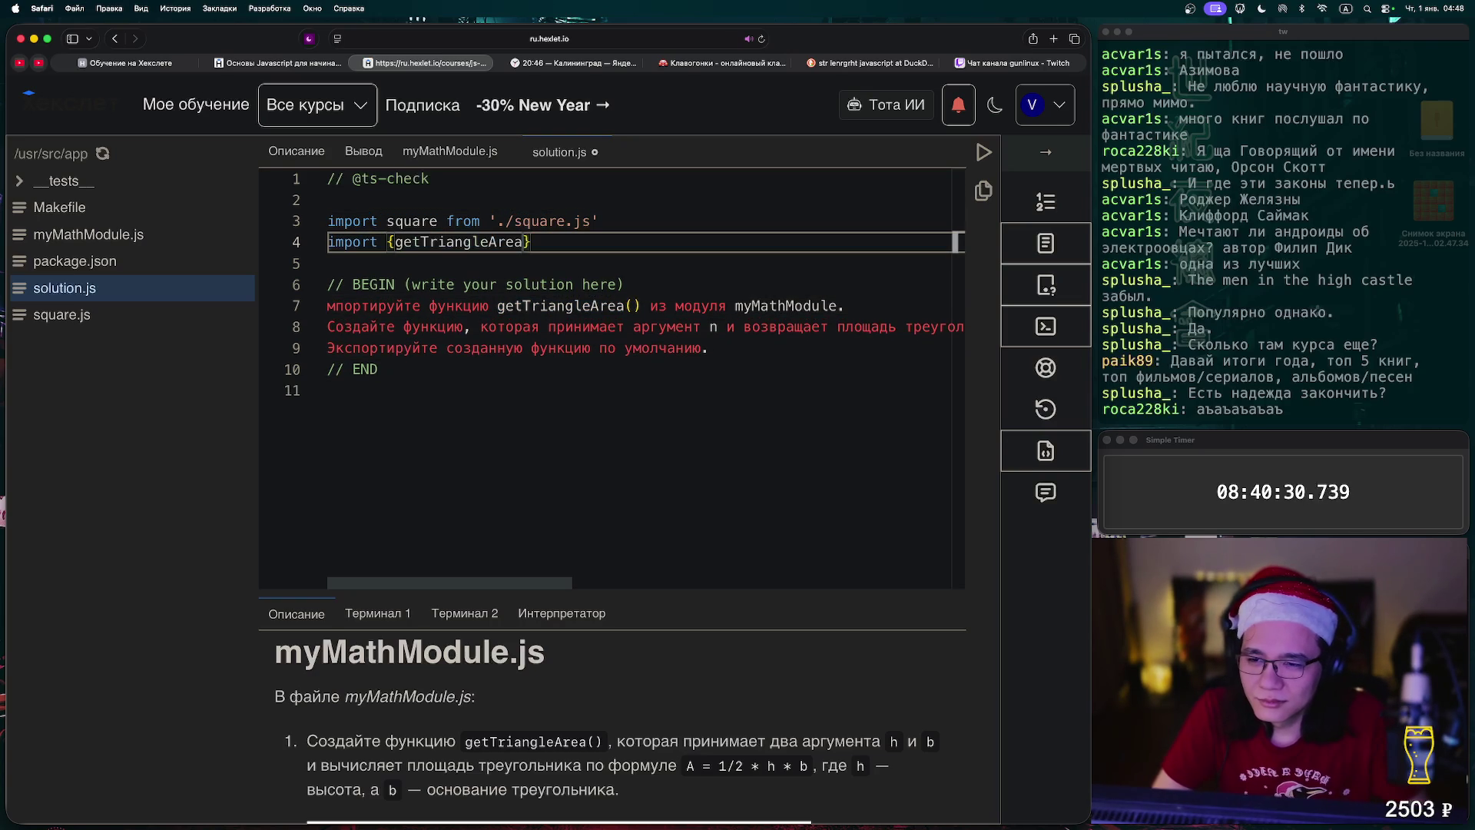
pyautogui.write('} from')
# - Complete the import path as './myMathModule.js' using the copied module name
pyautogui.doubleClick(785, 306)
pyautogui.press('super+c')
pyautogui.click(583, 242)
pyautogui.write('[')
pyautogui.press('BackSpace')
pyautogui.write("'./")
pyautogui.press('super+v')
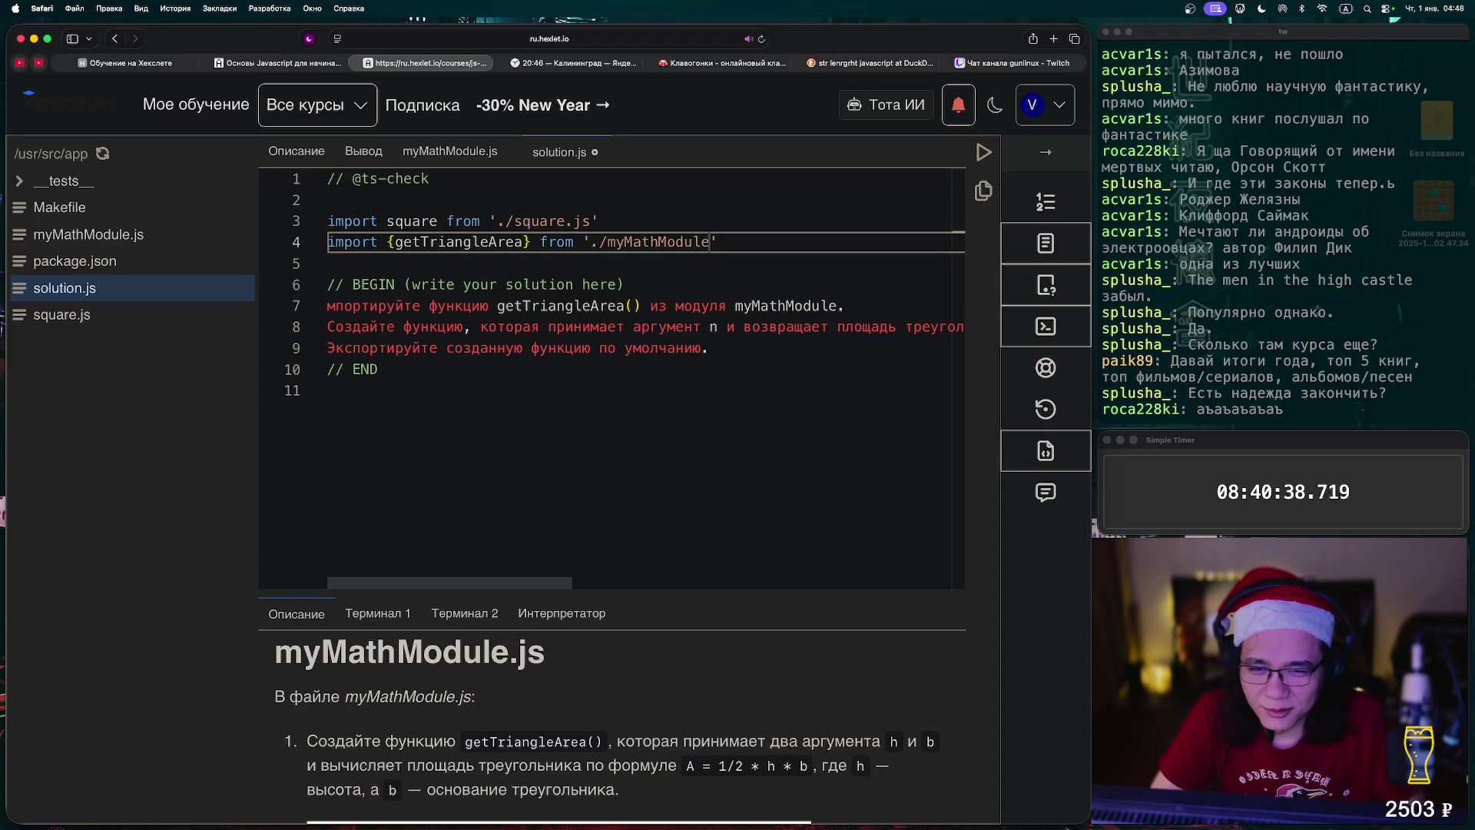
pyautogui.write('.js')
# - Wrap the long task comment lines, moving the square() explanation onto its own line
pyautogui.click(328, 263)
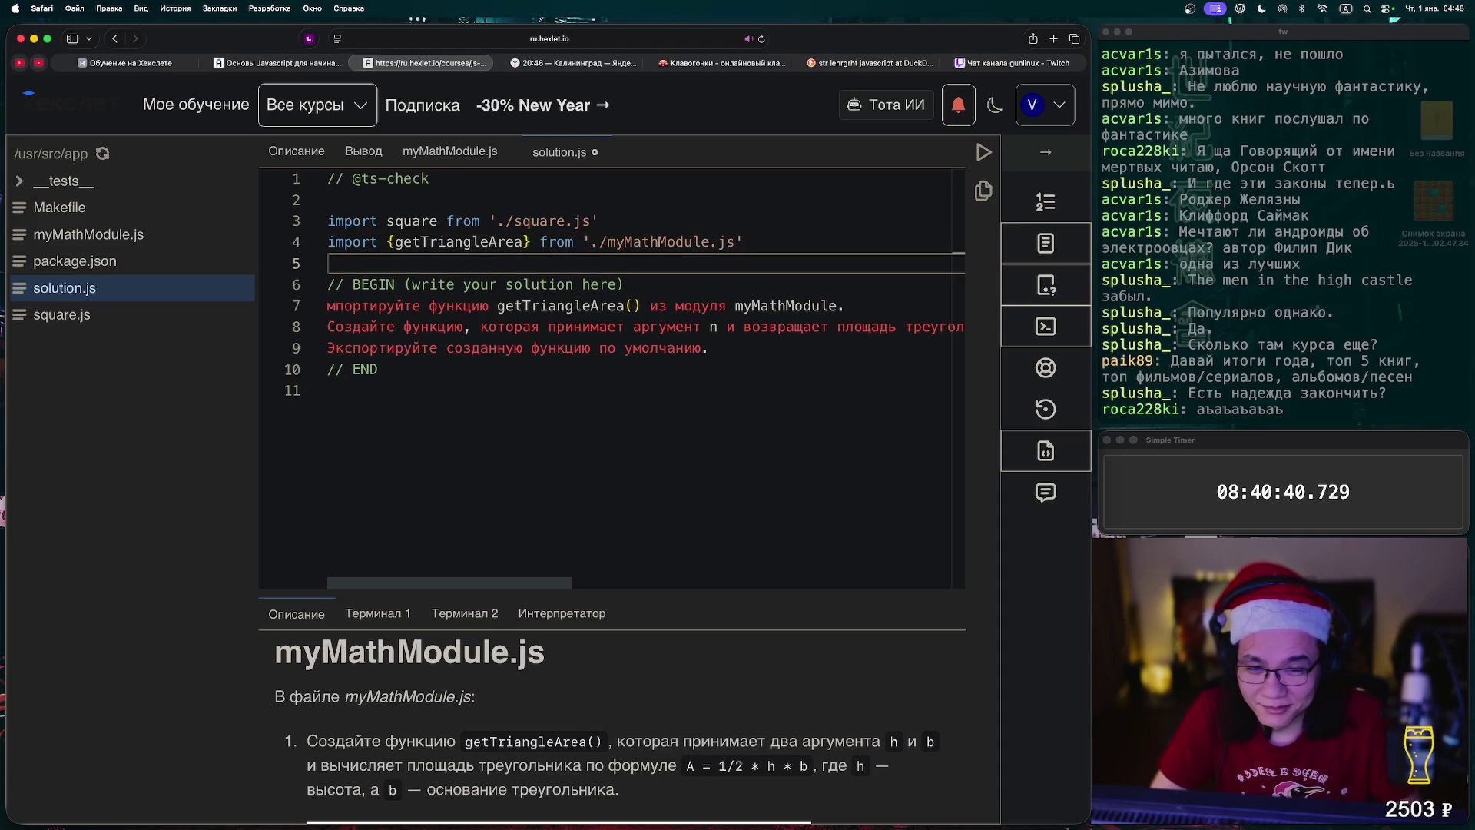
pyautogui.click(735, 327)
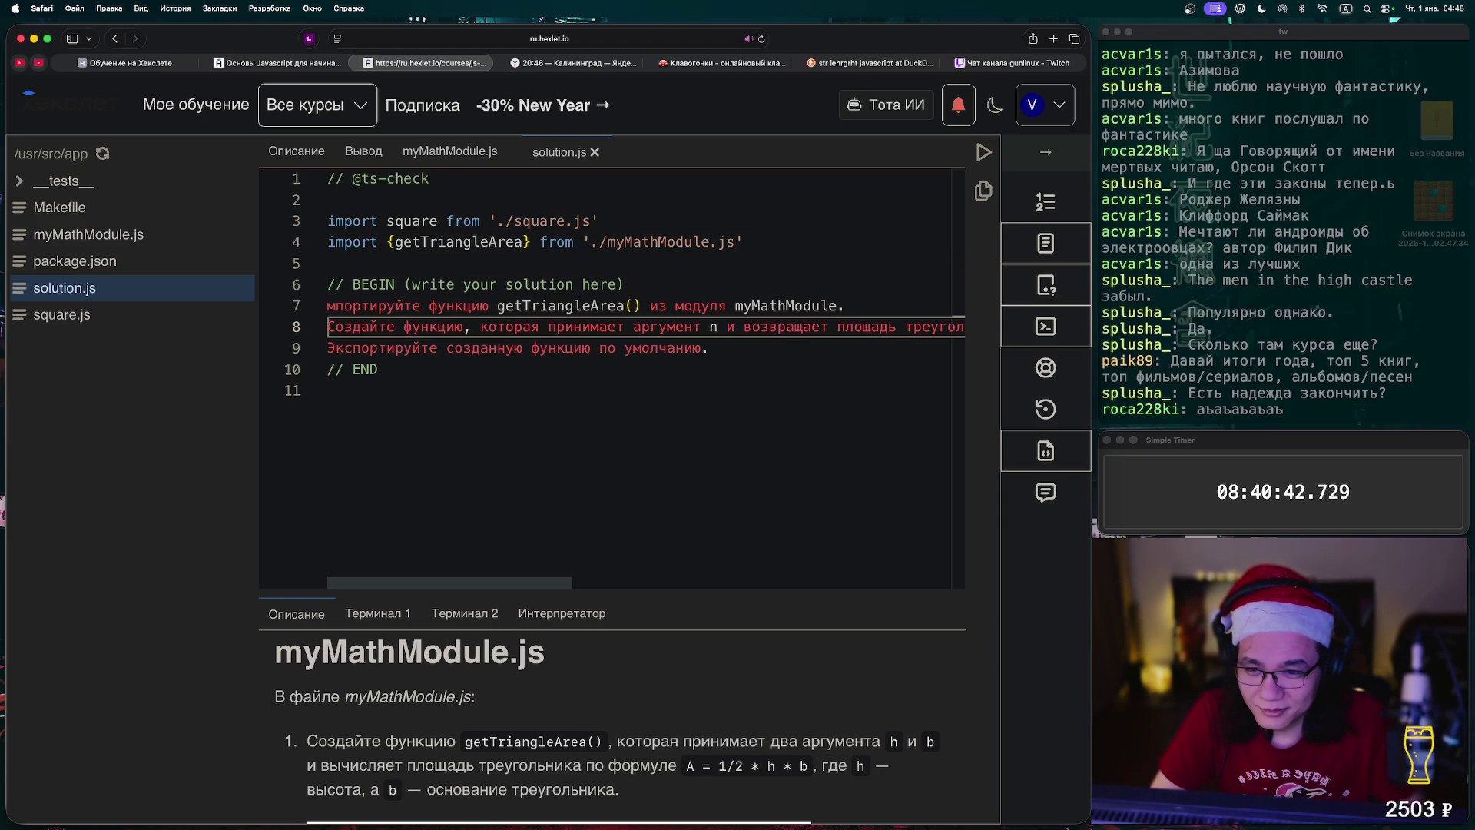
pyautogui.press('Return')
pyautogui.click(708, 349)
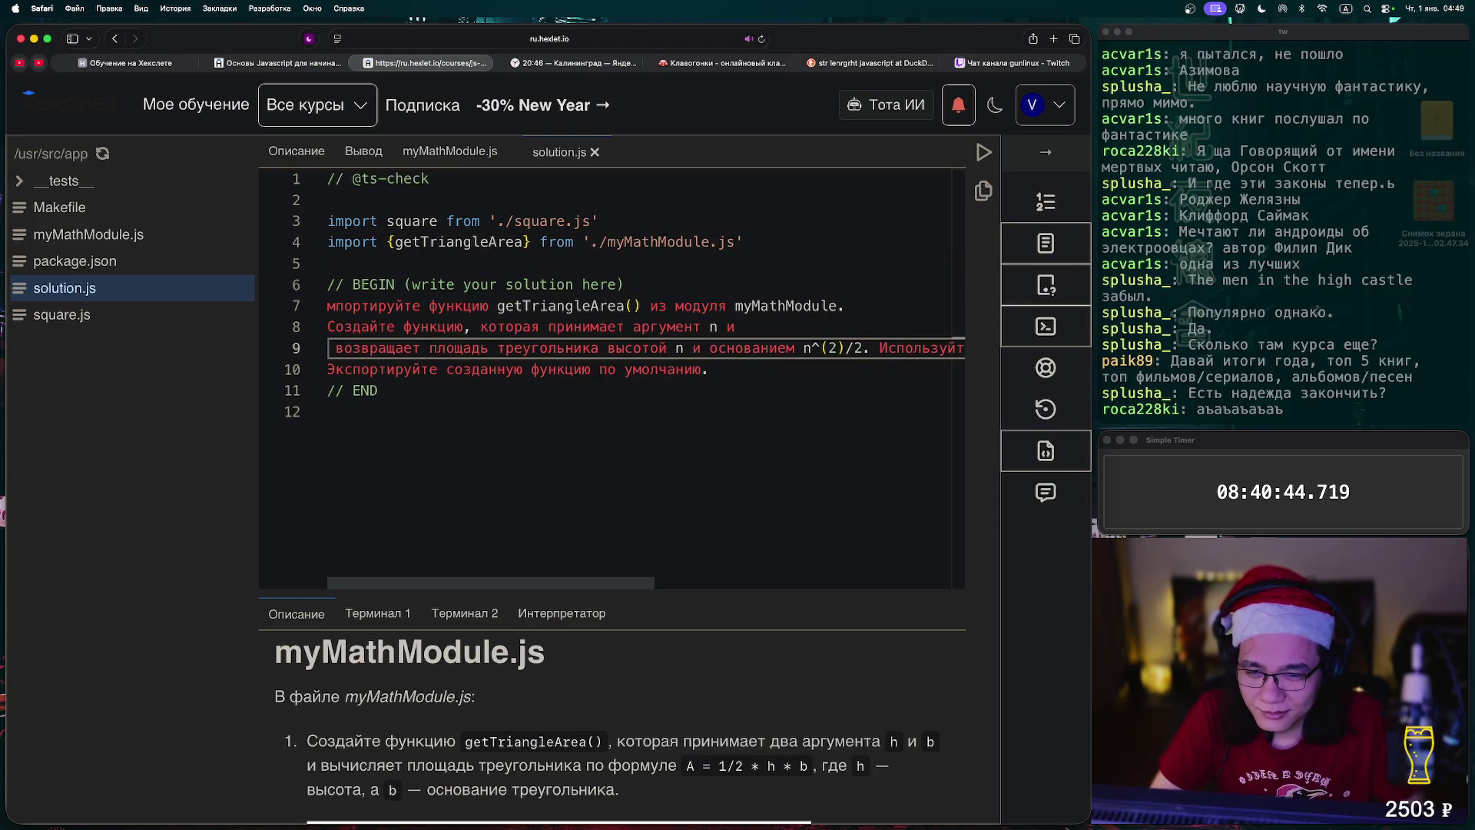
pyautogui.press('Return')
pyautogui.click(743, 369)
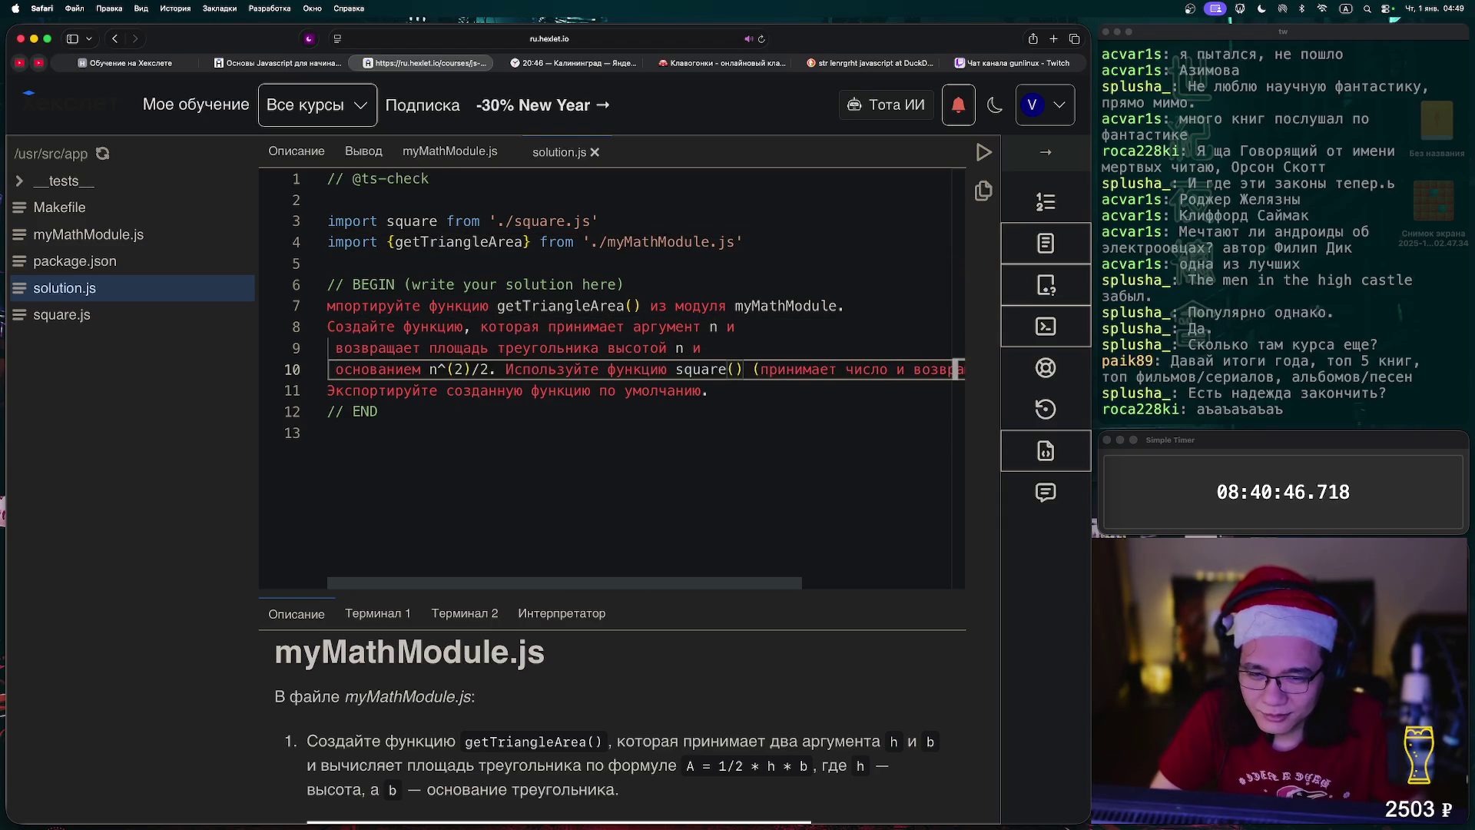
pyautogui.press('Return')
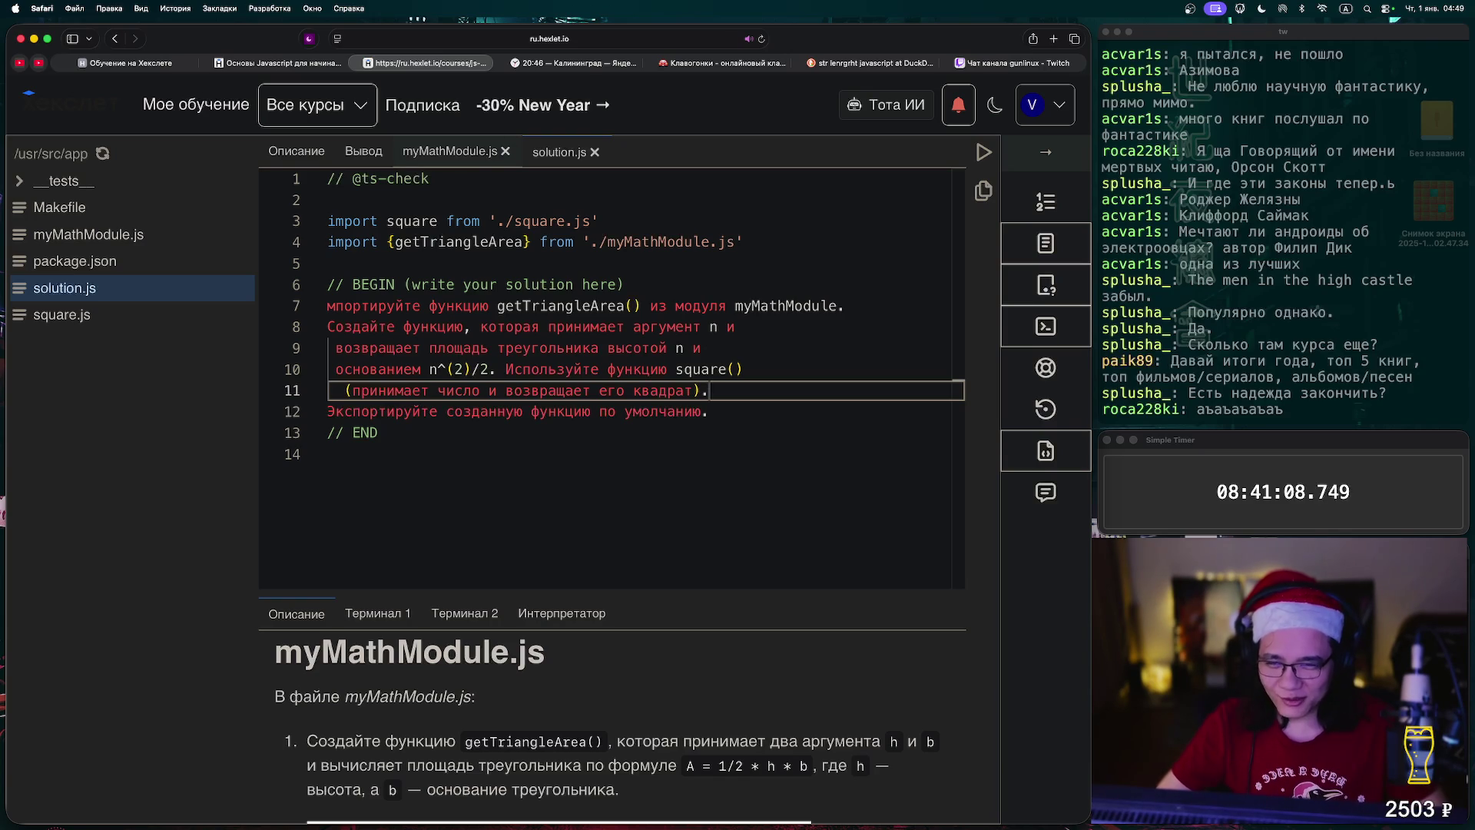
# - Run the checks from myMathModule.js, read the missing default export error, and return to solution.js
pyautogui.click(88, 235)
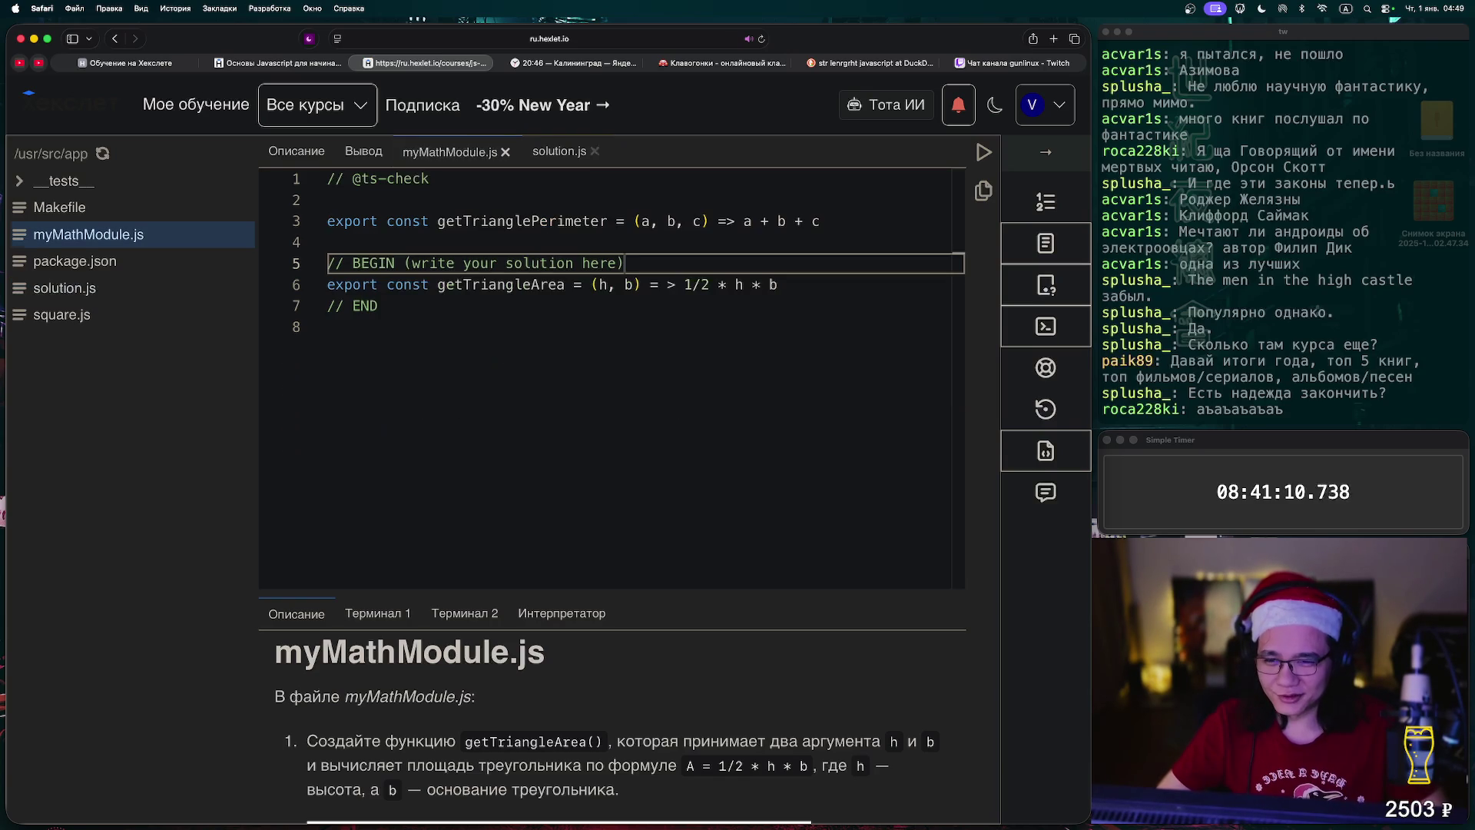
pyautogui.hotkey('ctrl', 'Return')
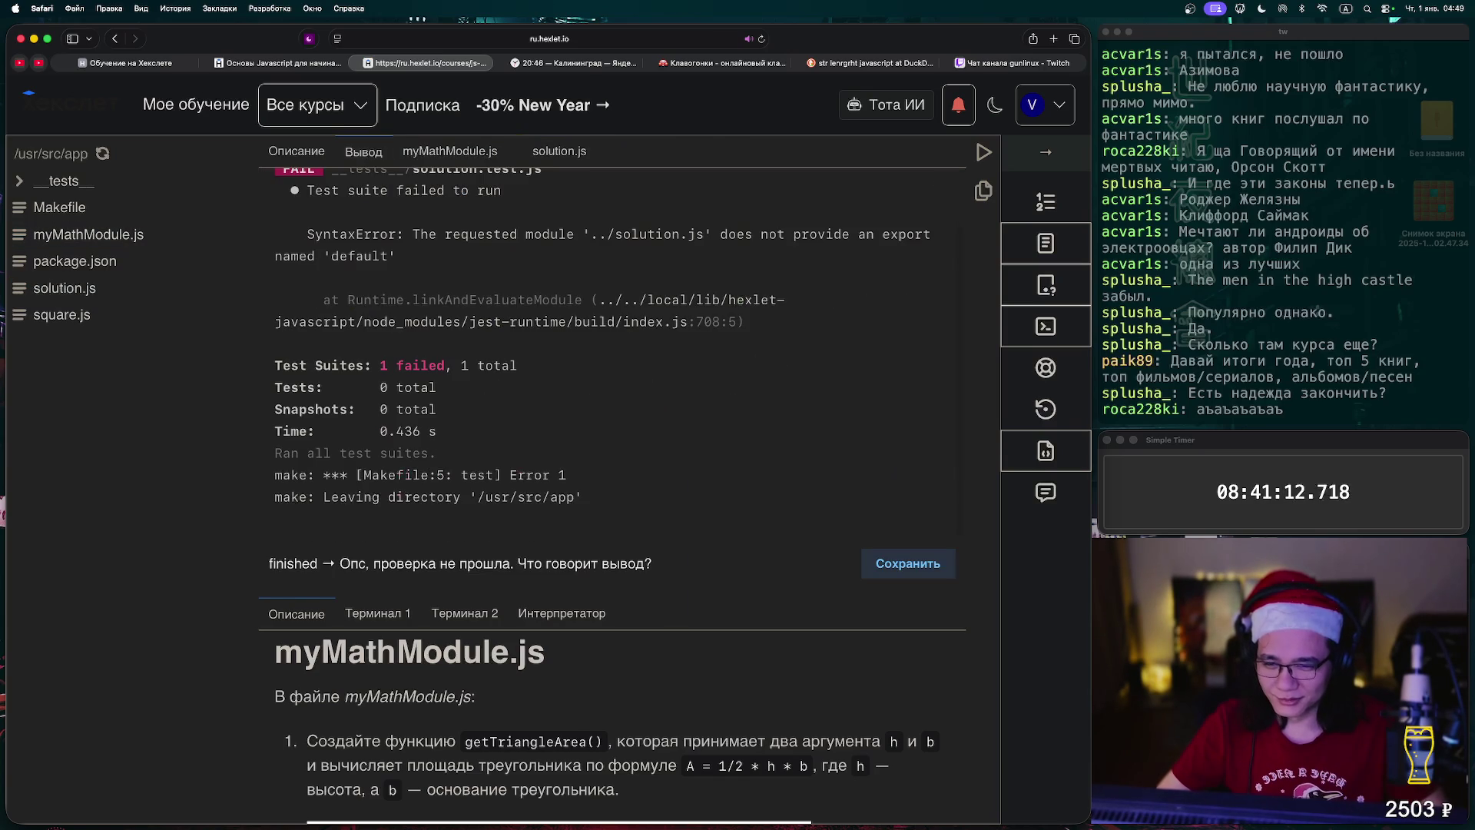
pyautogui.scroll(2, 613, 346)
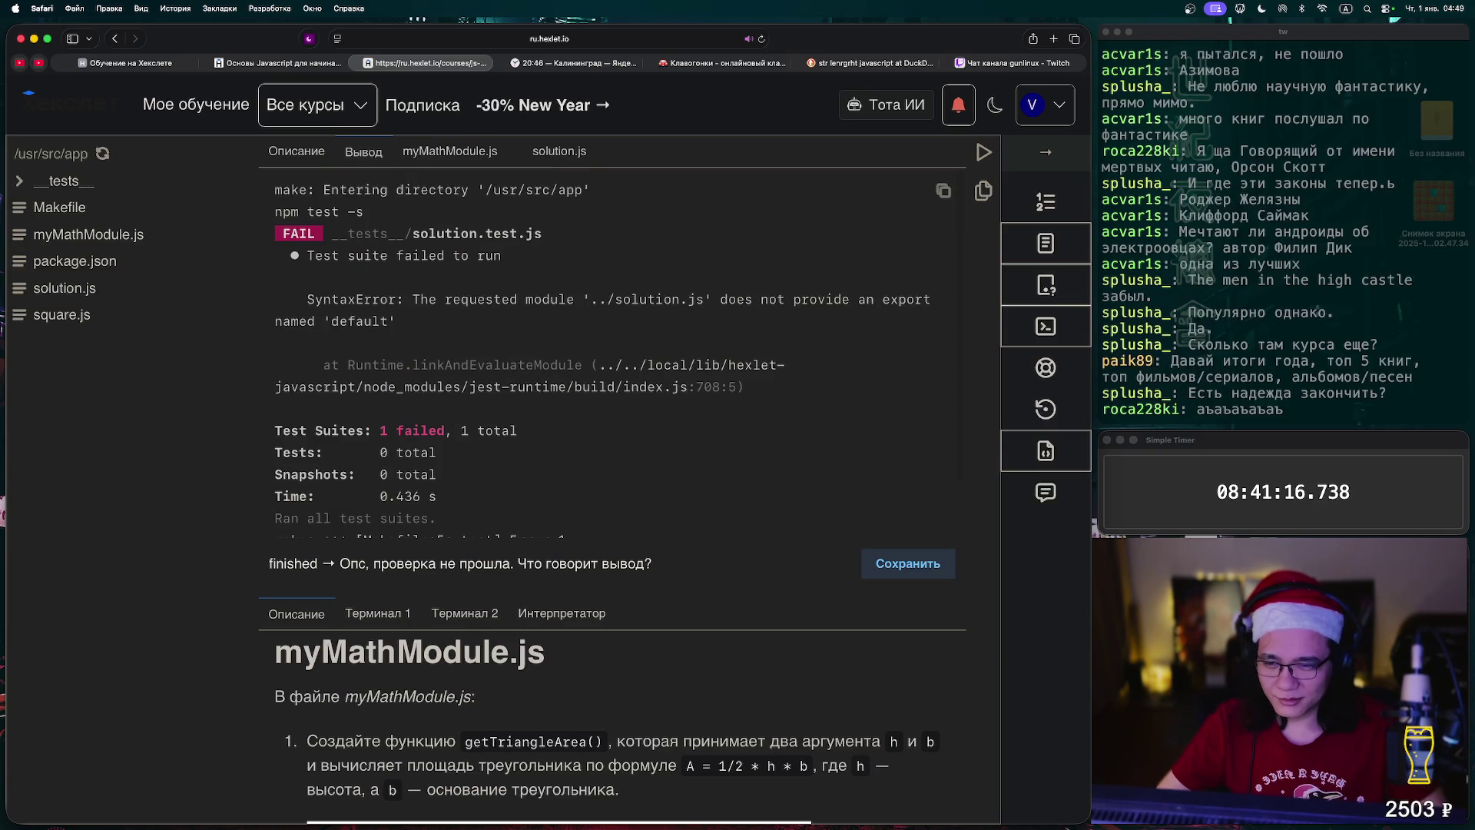
pyautogui.click(560, 152)
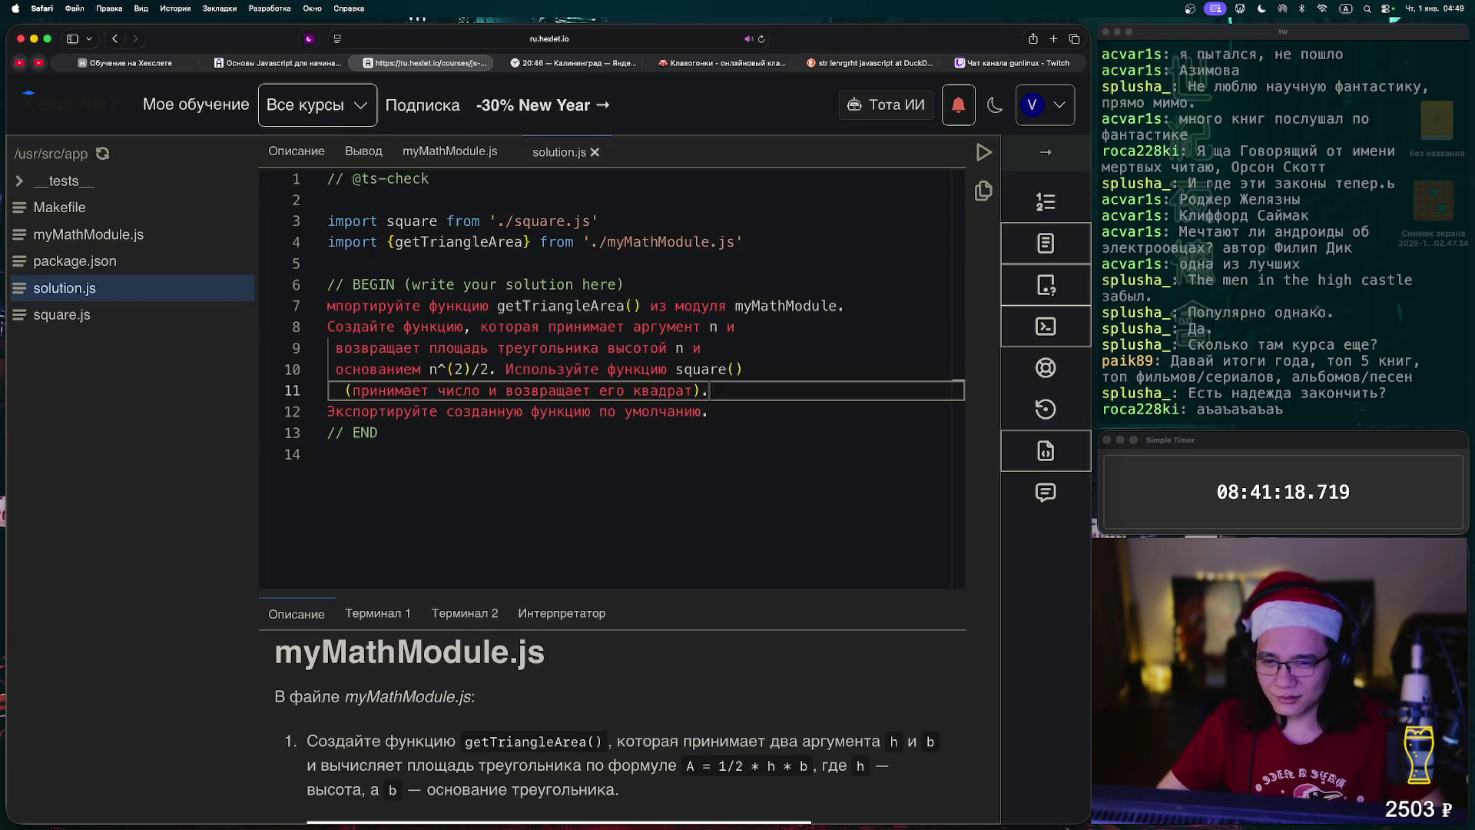
# - Below // BEGIN in solution.js, start the arrow function const who_cares = () => {
pyautogui.click(625, 284)
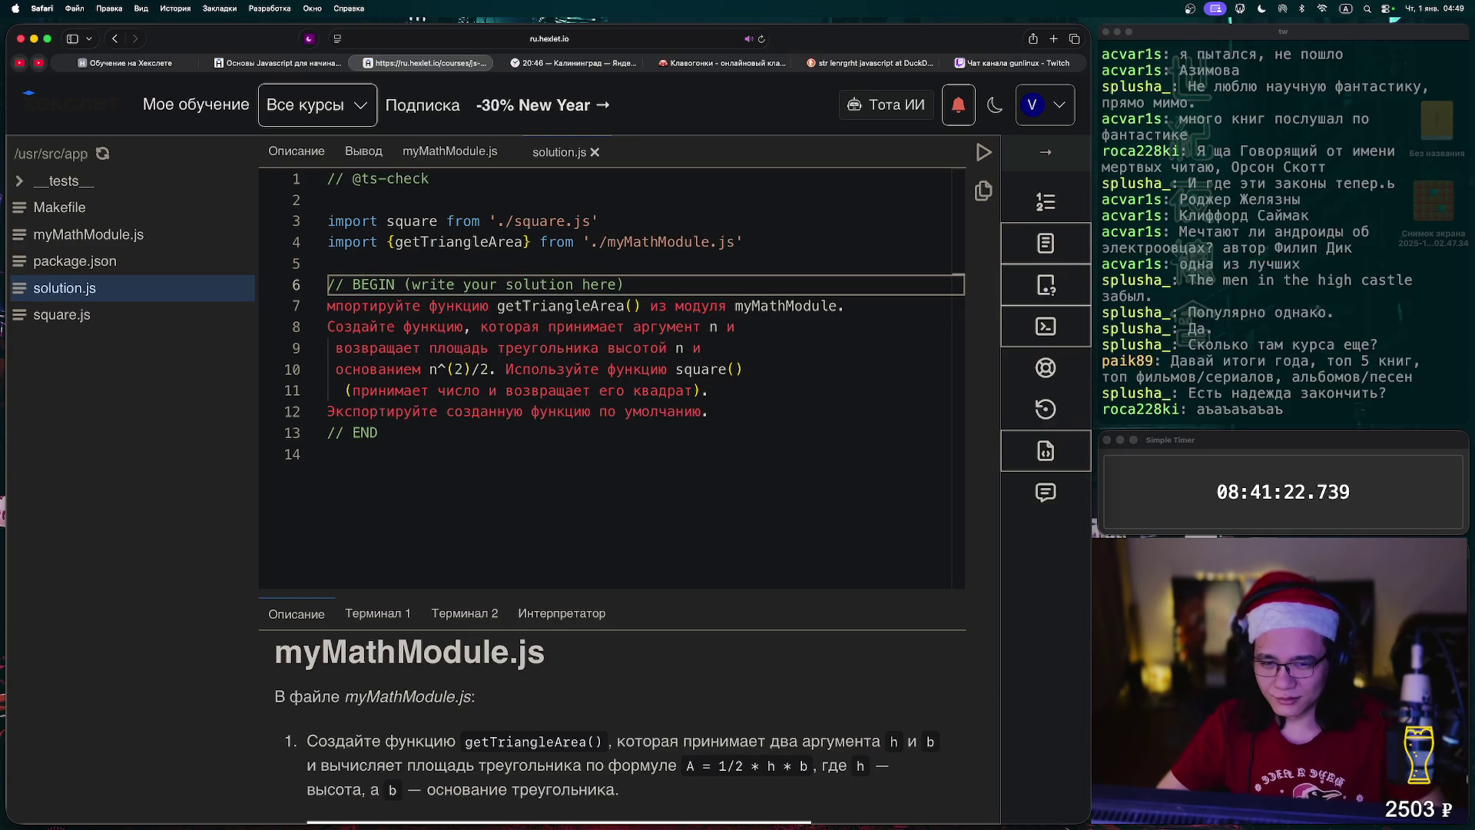
pyautogui.press('Return')
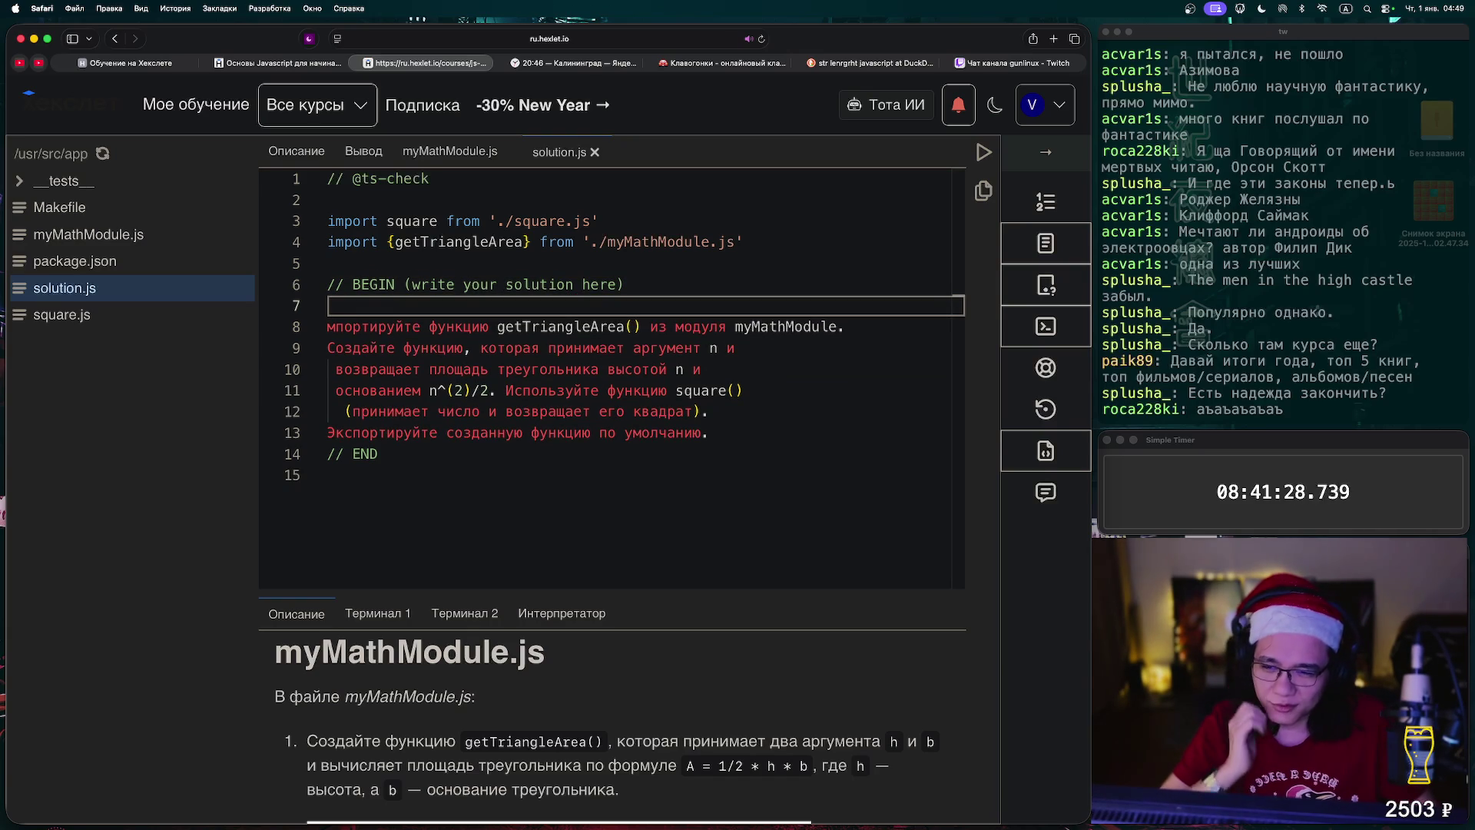
pyautogui.moveTo(516, 329)
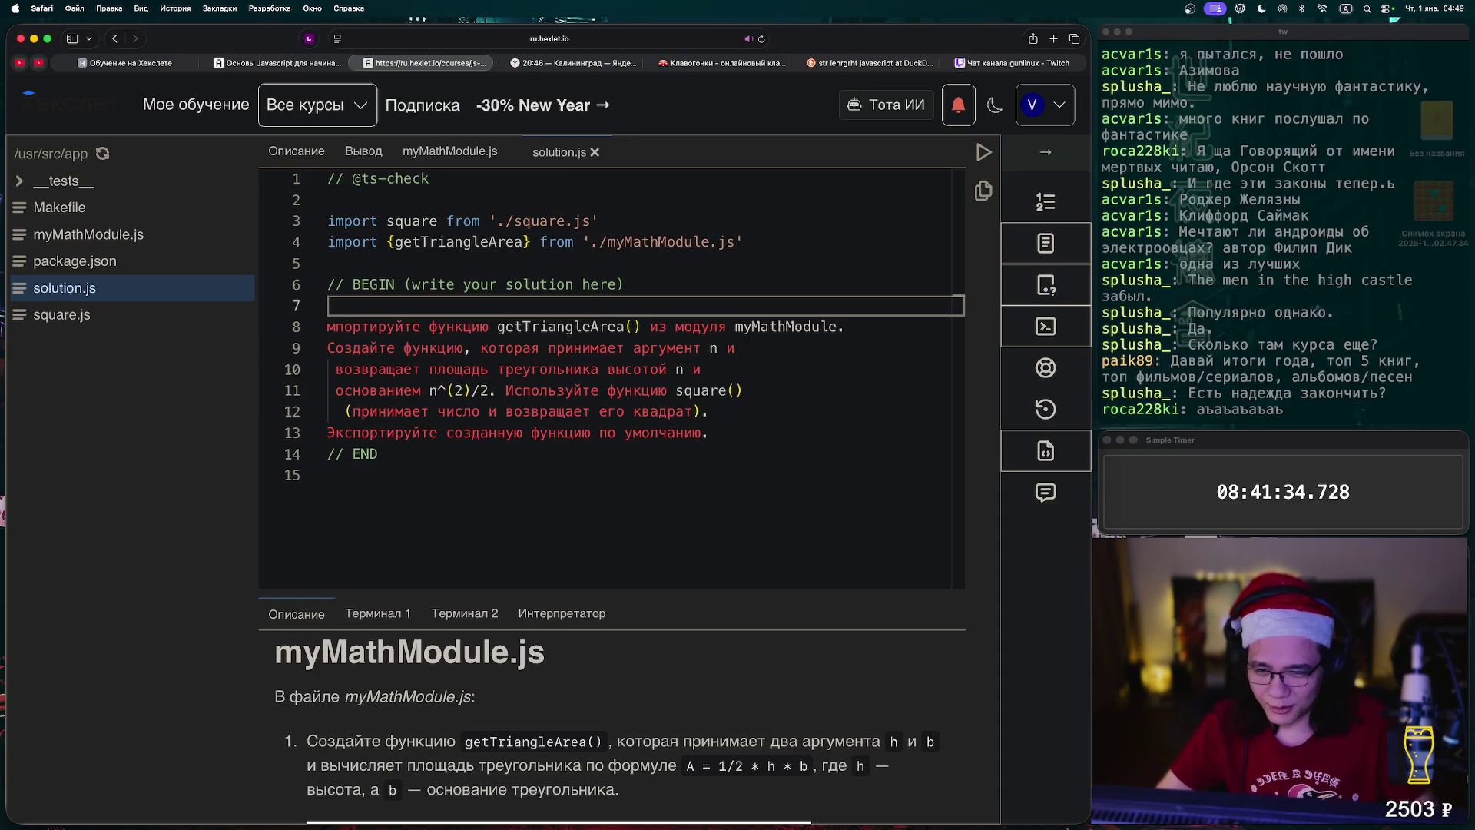
pyautogui.moveTo(592, 326)
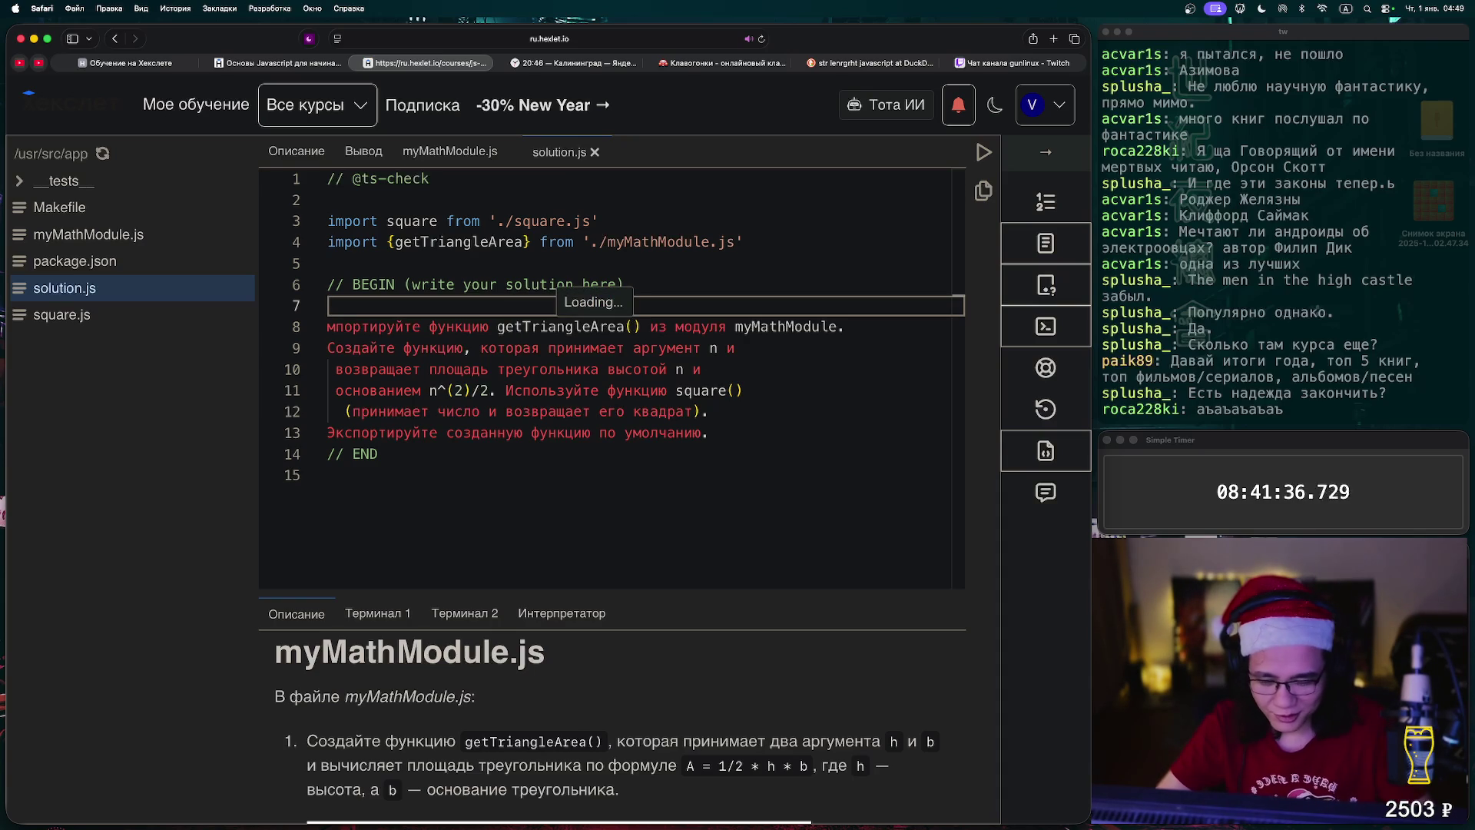
pyautogui.write('const who_cares()')
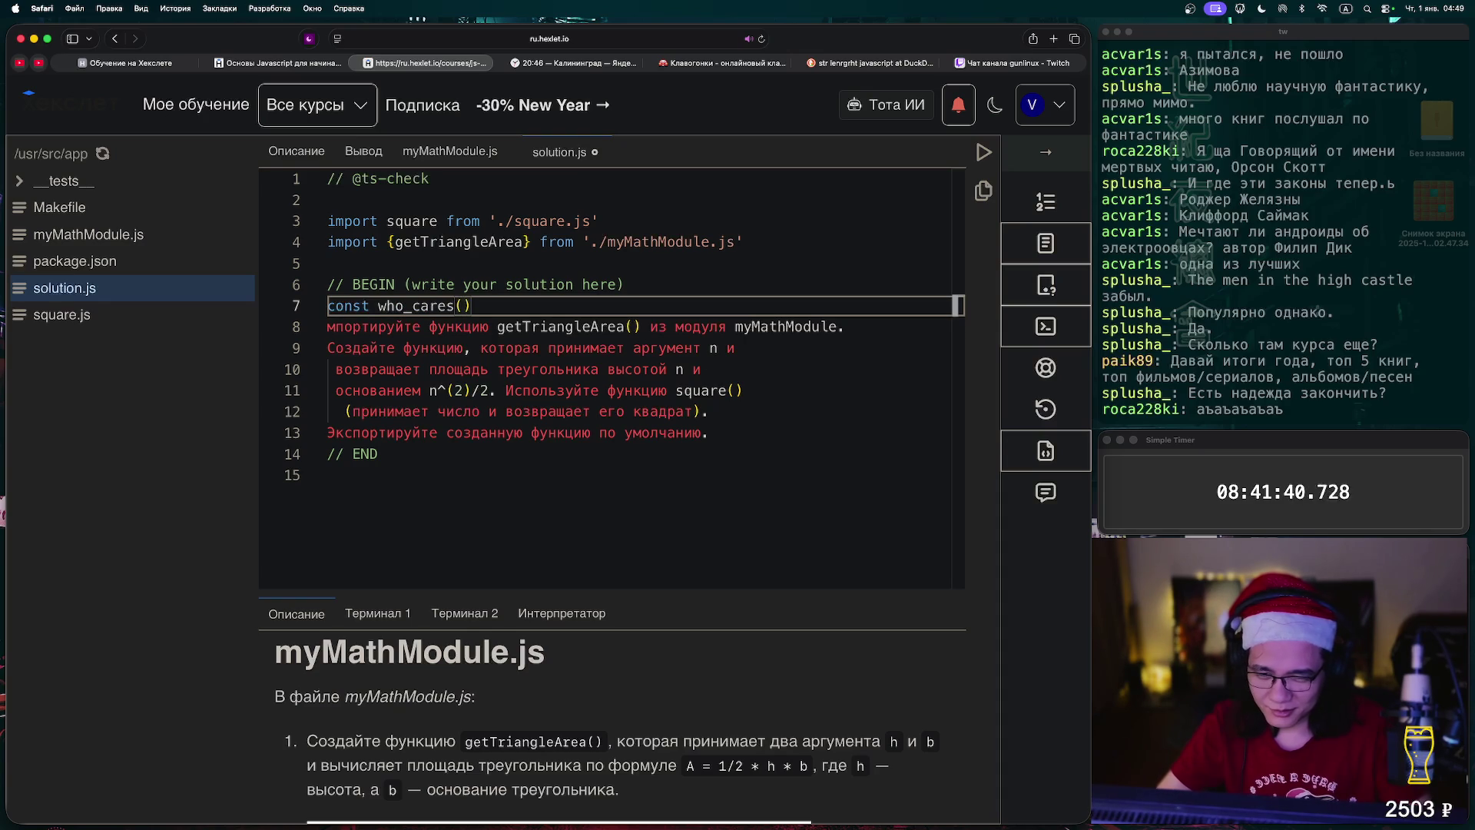
pyautogui.write('n')
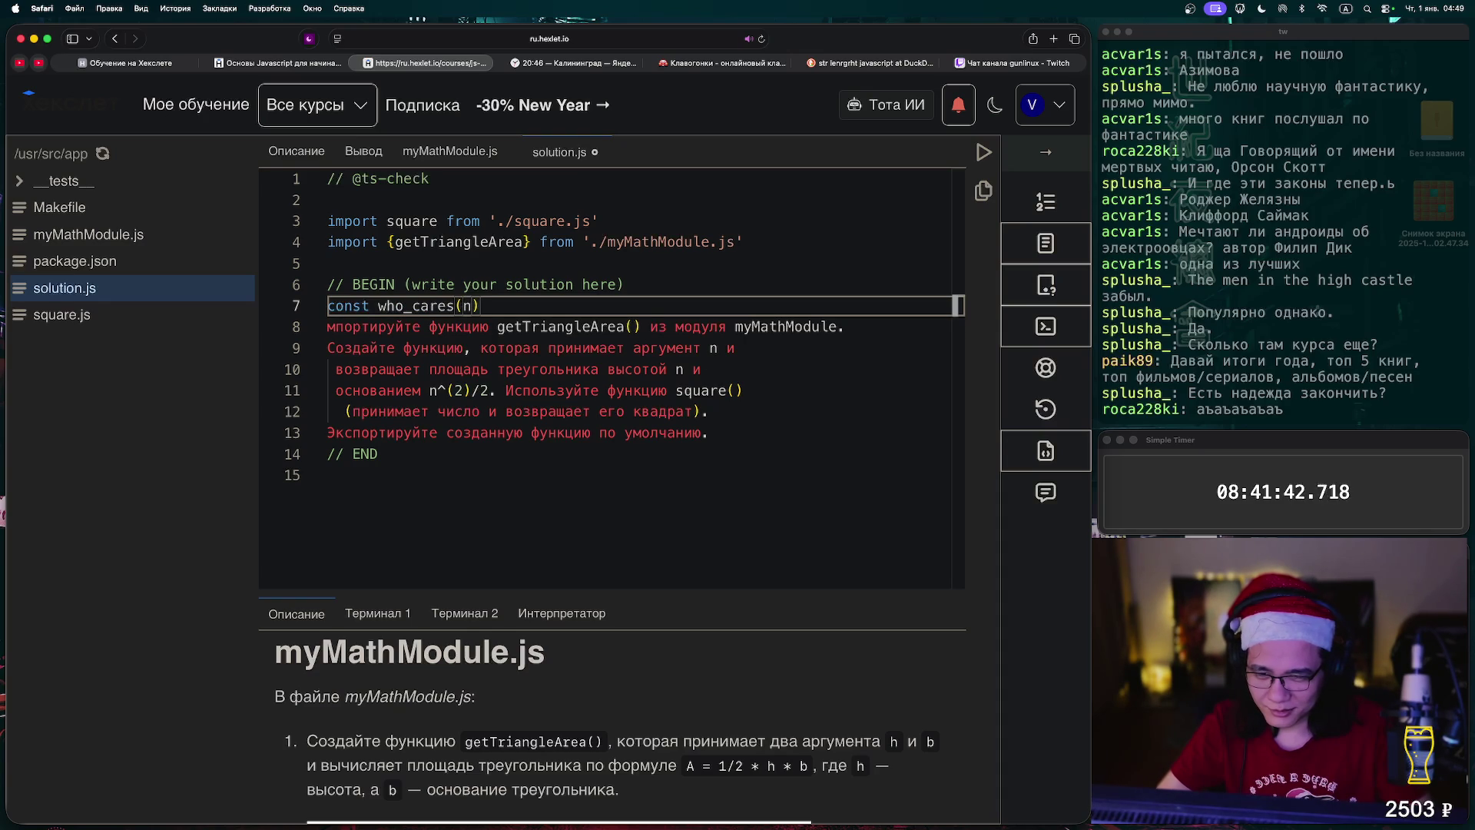
pyautogui.write(' {')
pyautogui.press('BackSpace')
pyautogui.press('BackSpace')
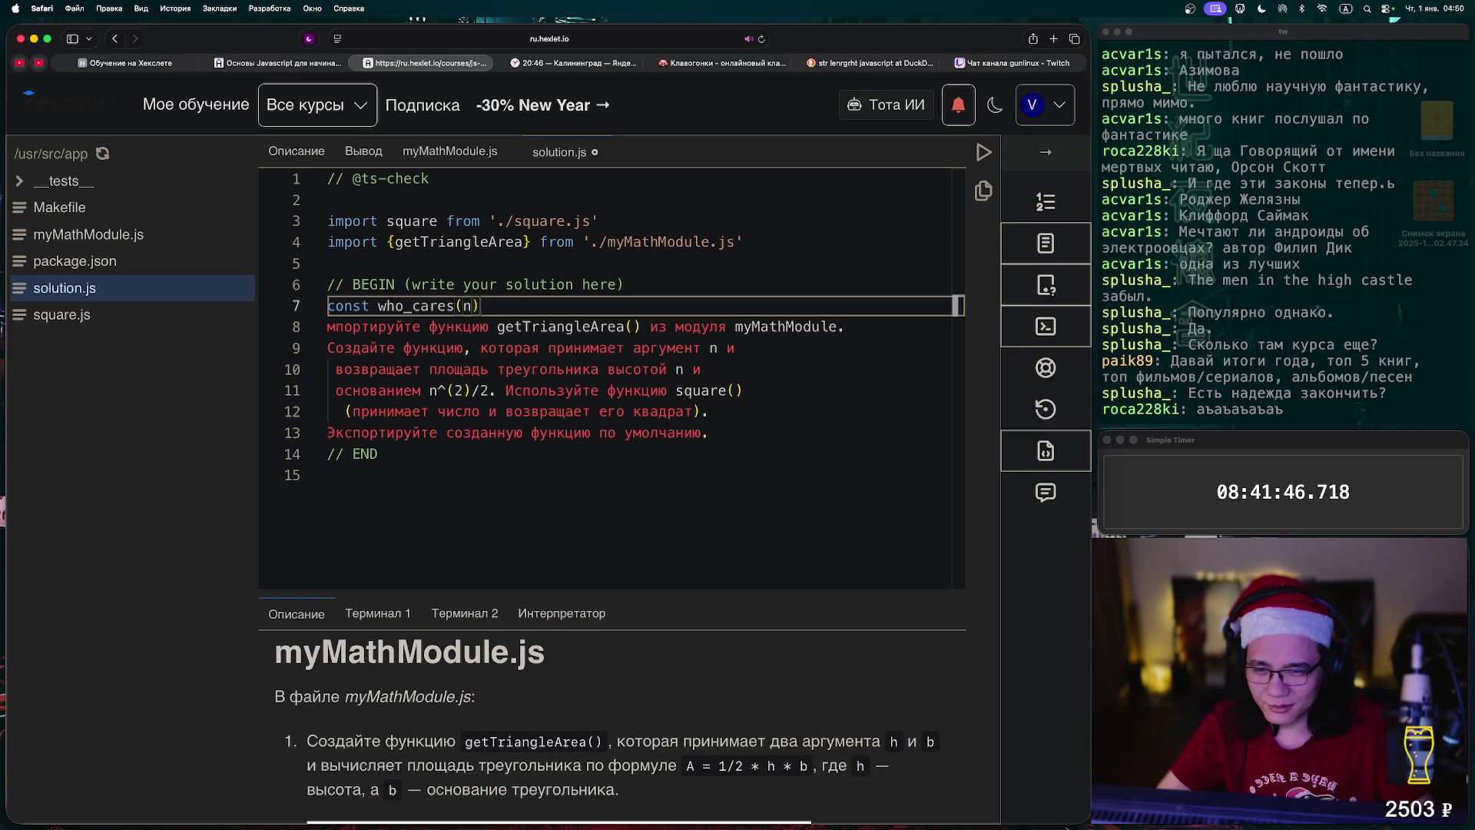
pyautogui.press('BackSpace')
pyautogui.press('BackSpace')
pyautogui.press('BackSpace')
pyautogui.write('= ()')
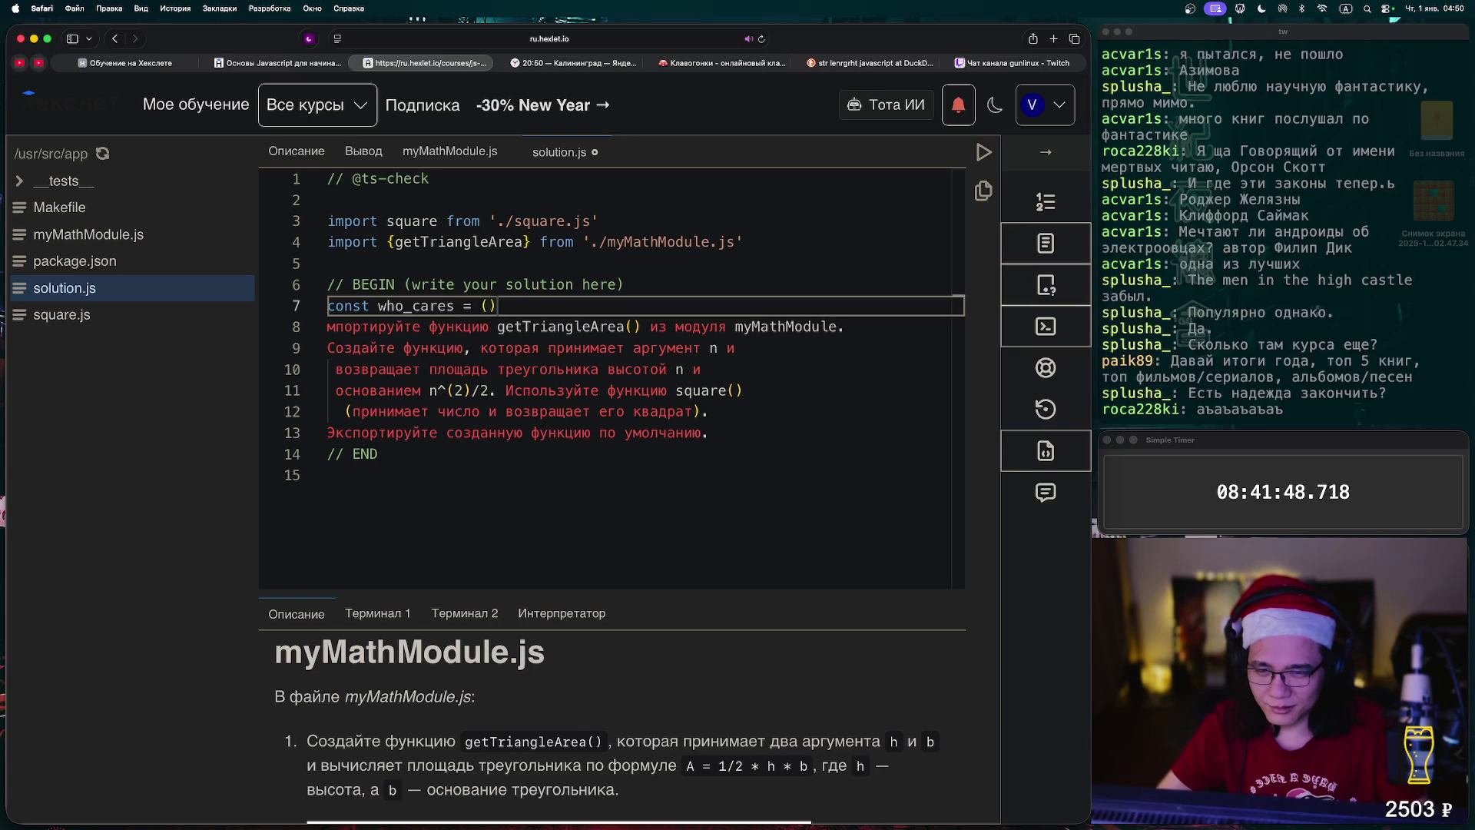
pyautogui.write(' => {')
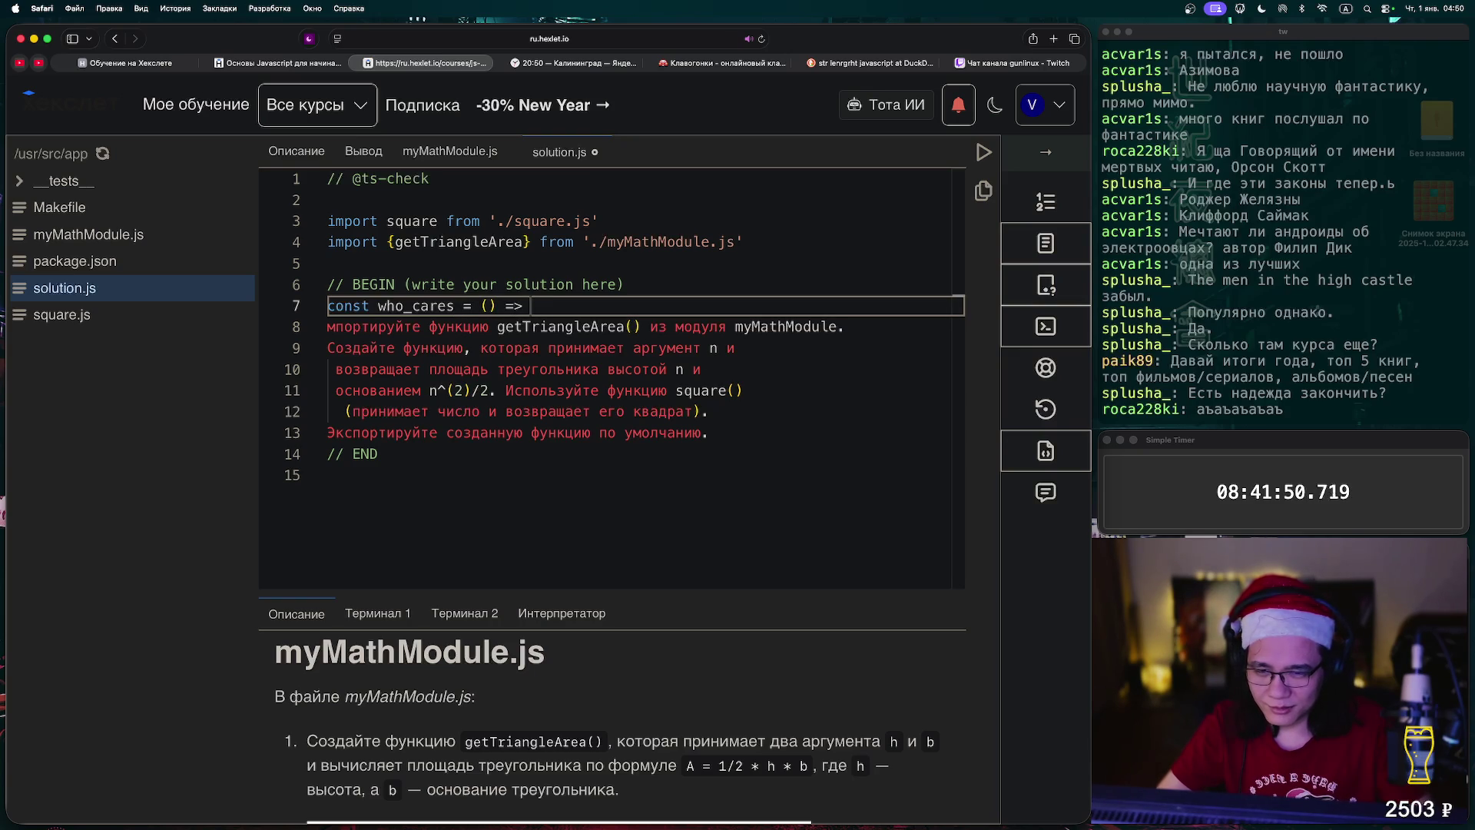
pyautogui.press('Return')
# - Make the body return getTriangleArea, pasting the name copied from the import line
pyautogui.write('return get')
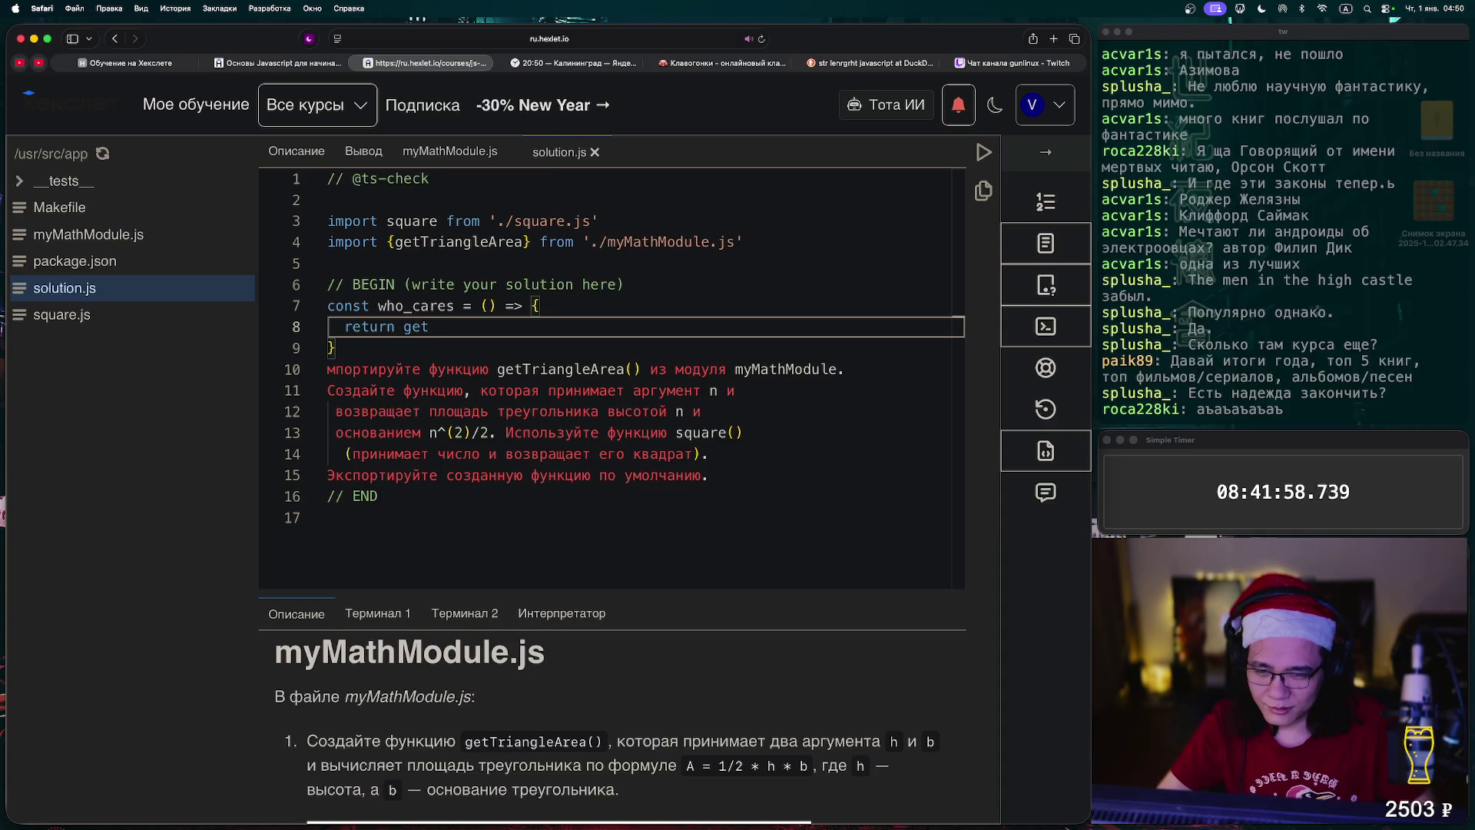
pyautogui.moveTo(538, 305)
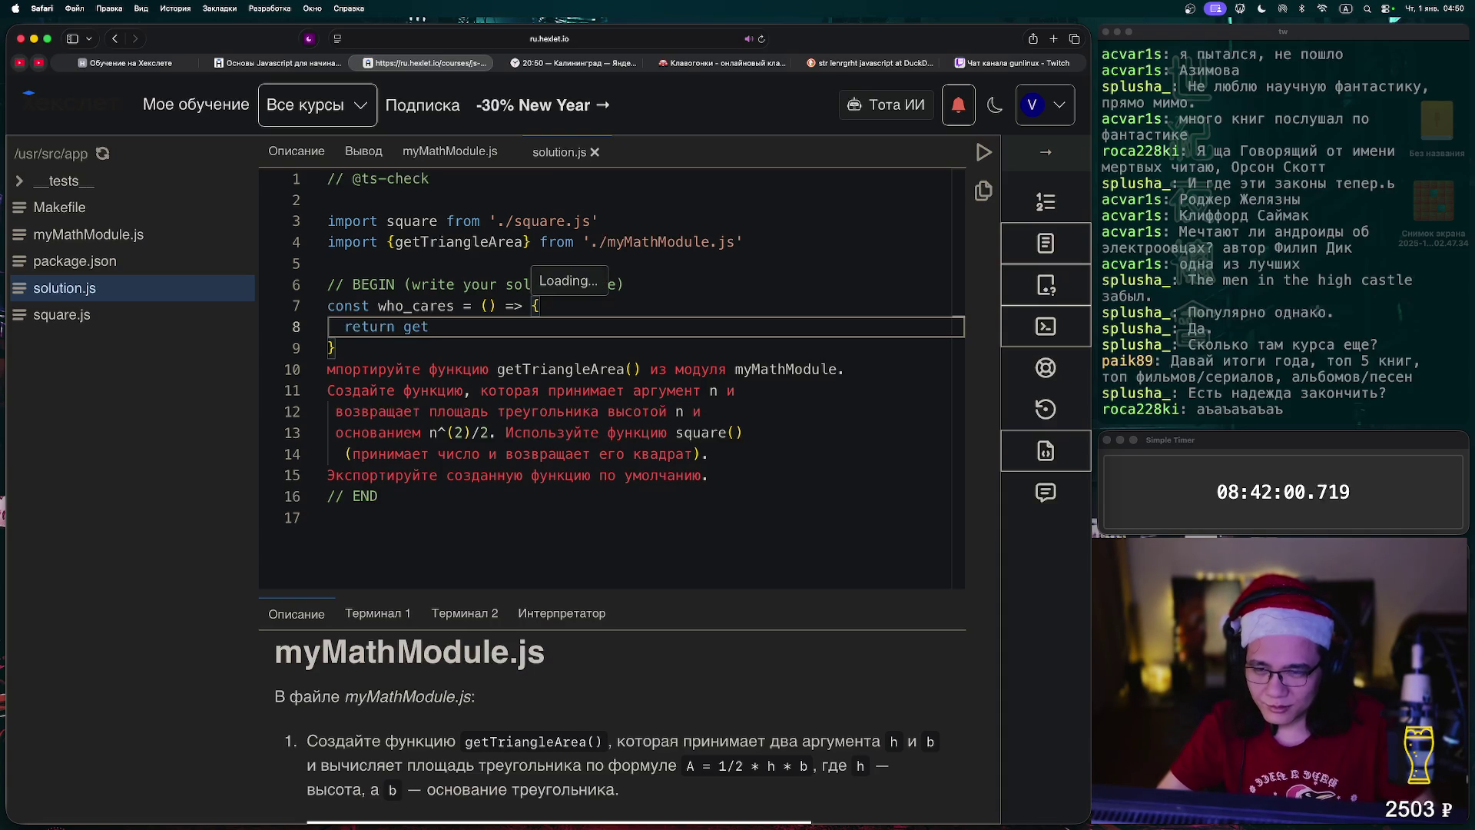
pyautogui.doubleClick(412, 221)
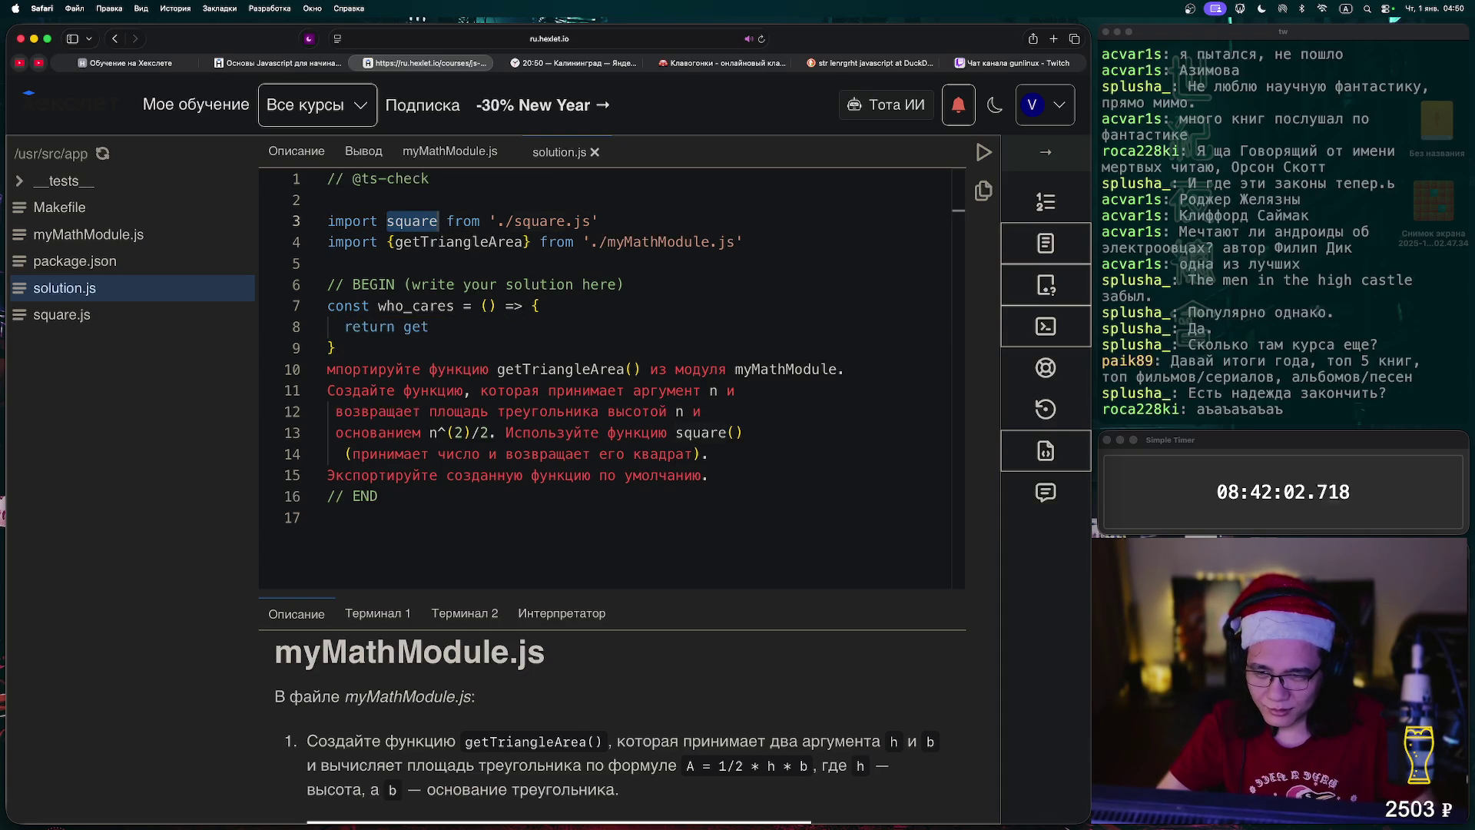
pyautogui.click(430, 327)
pyautogui.press('BackSpace')
pyautogui.press('BackSpace')
pyautogui.press('BackSpace')
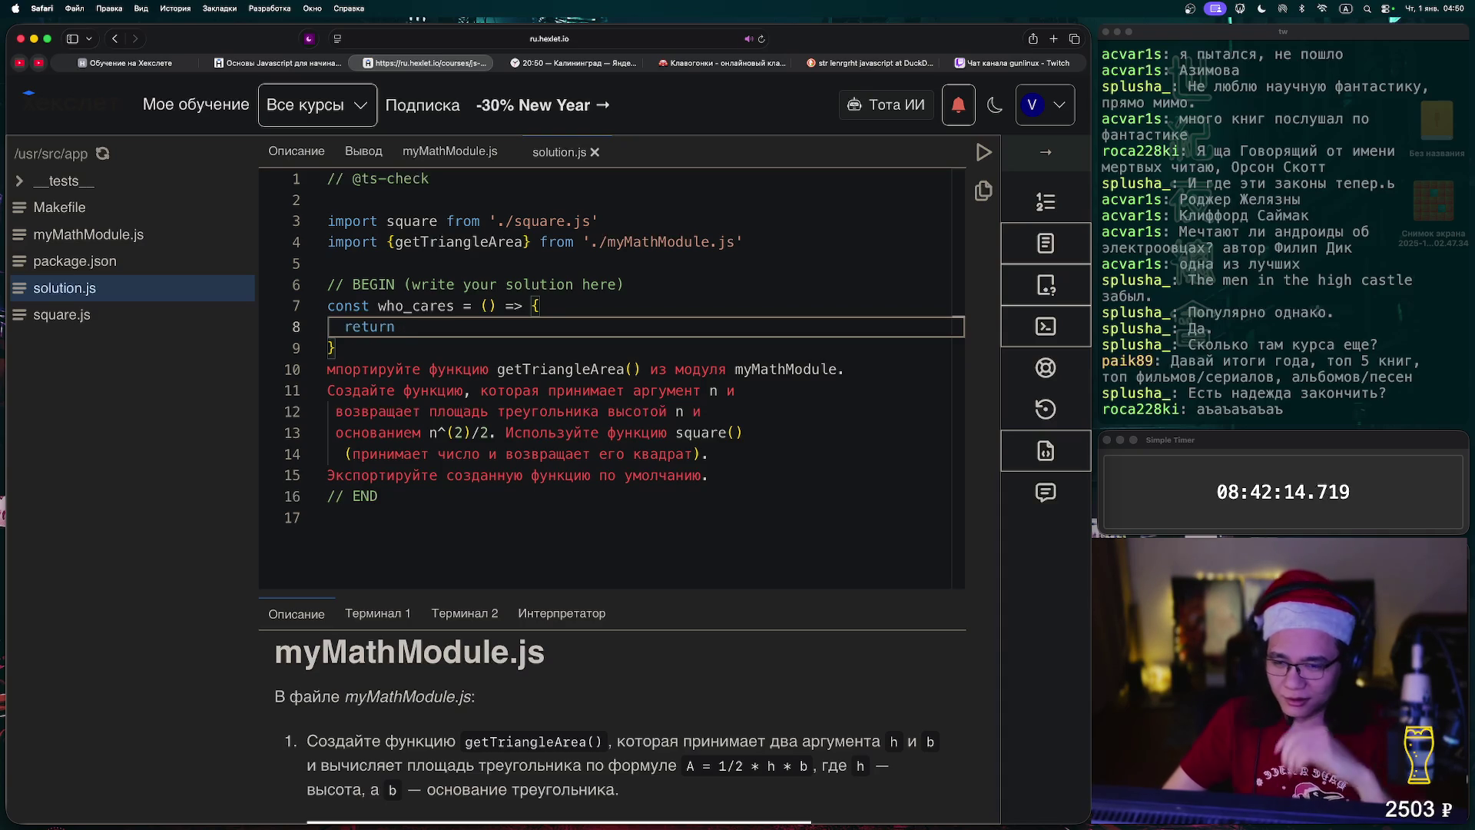
pyautogui.write('Get')
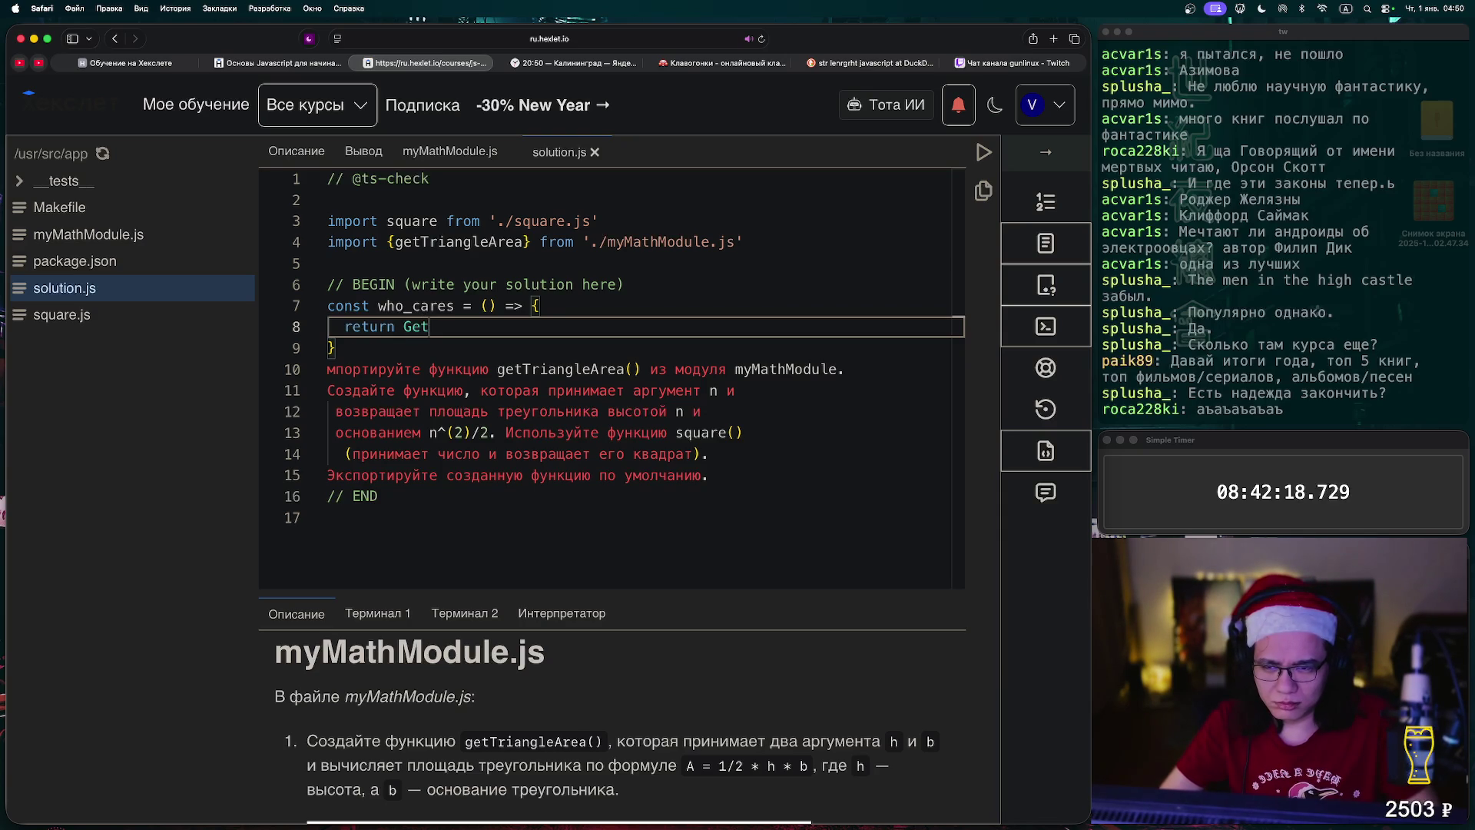
pyautogui.doubleClick(461, 242)
pyautogui.press('super+c')
pyautogui.click(431, 327)
pyautogui.press('BackSpace')
pyautogui.press('BackSpace')
pyautogui.press('BackSpace')
pyautogui.press('super+v')
pyautogui.click(450, 152)
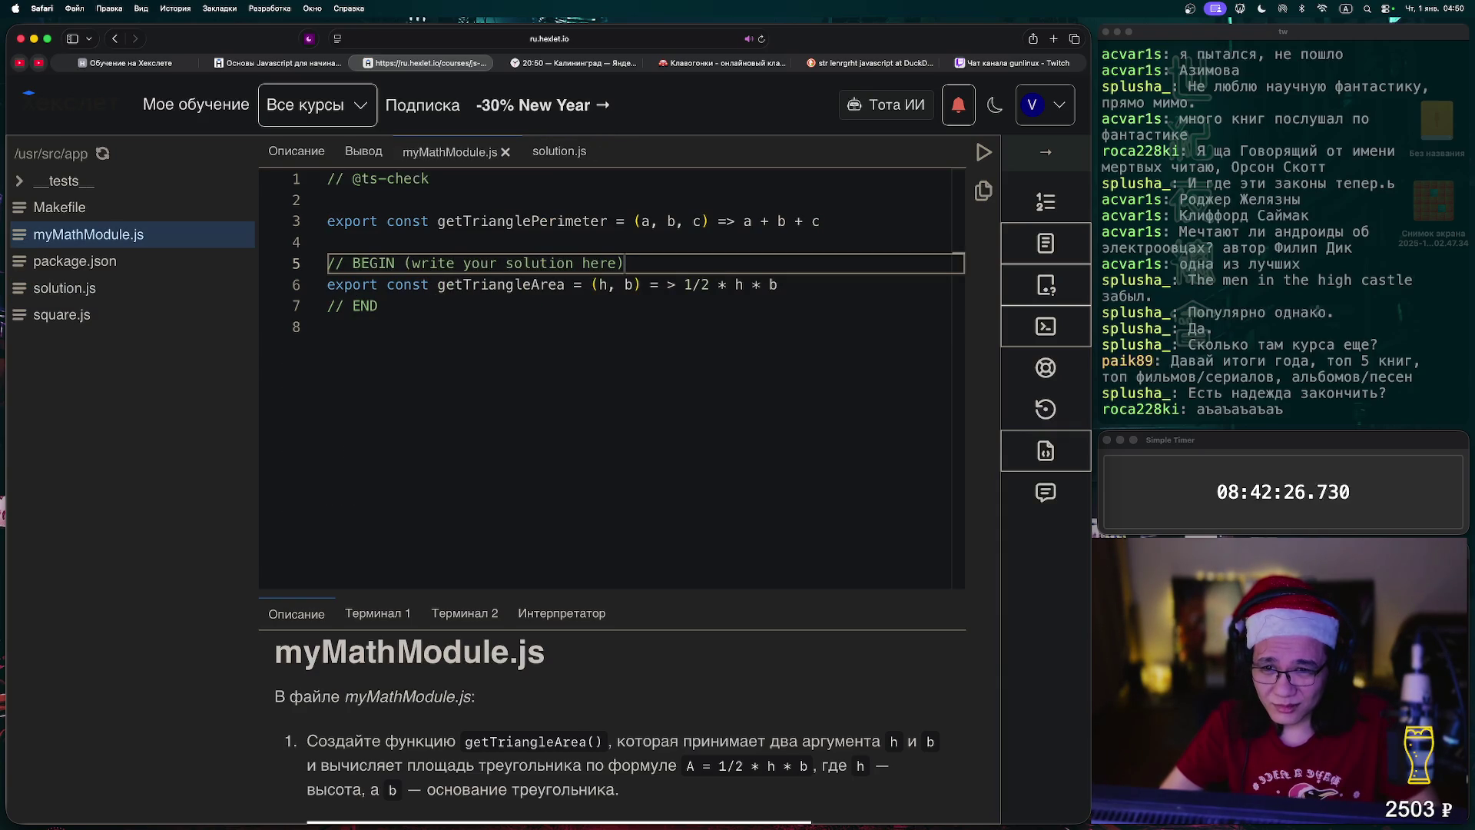
# - Complete the call as getTriangleArea(n, (n**2)/2), using the formula copied from the task comment
pyautogui.click(559, 151)
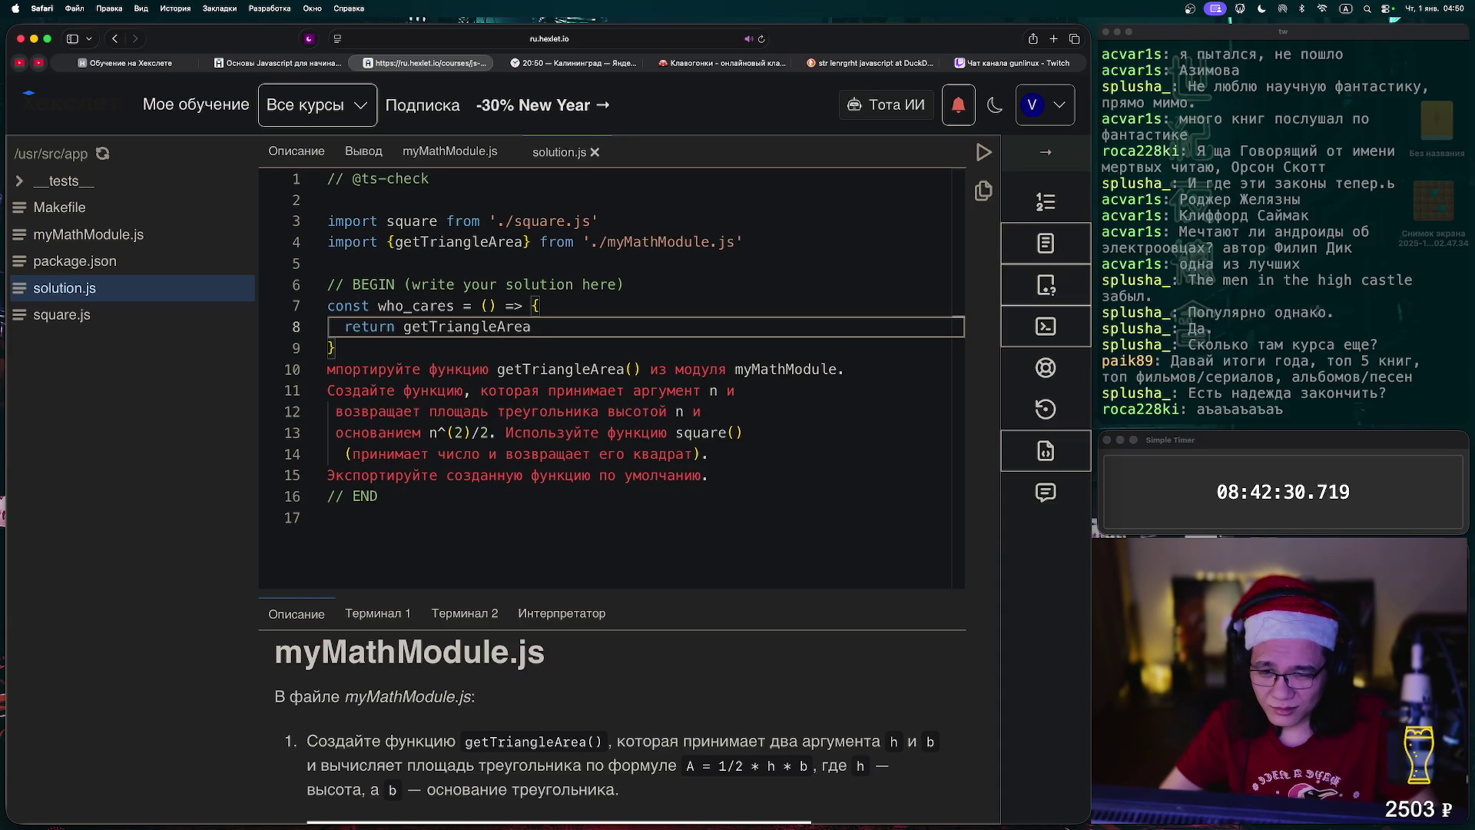
pyautogui.write('(')
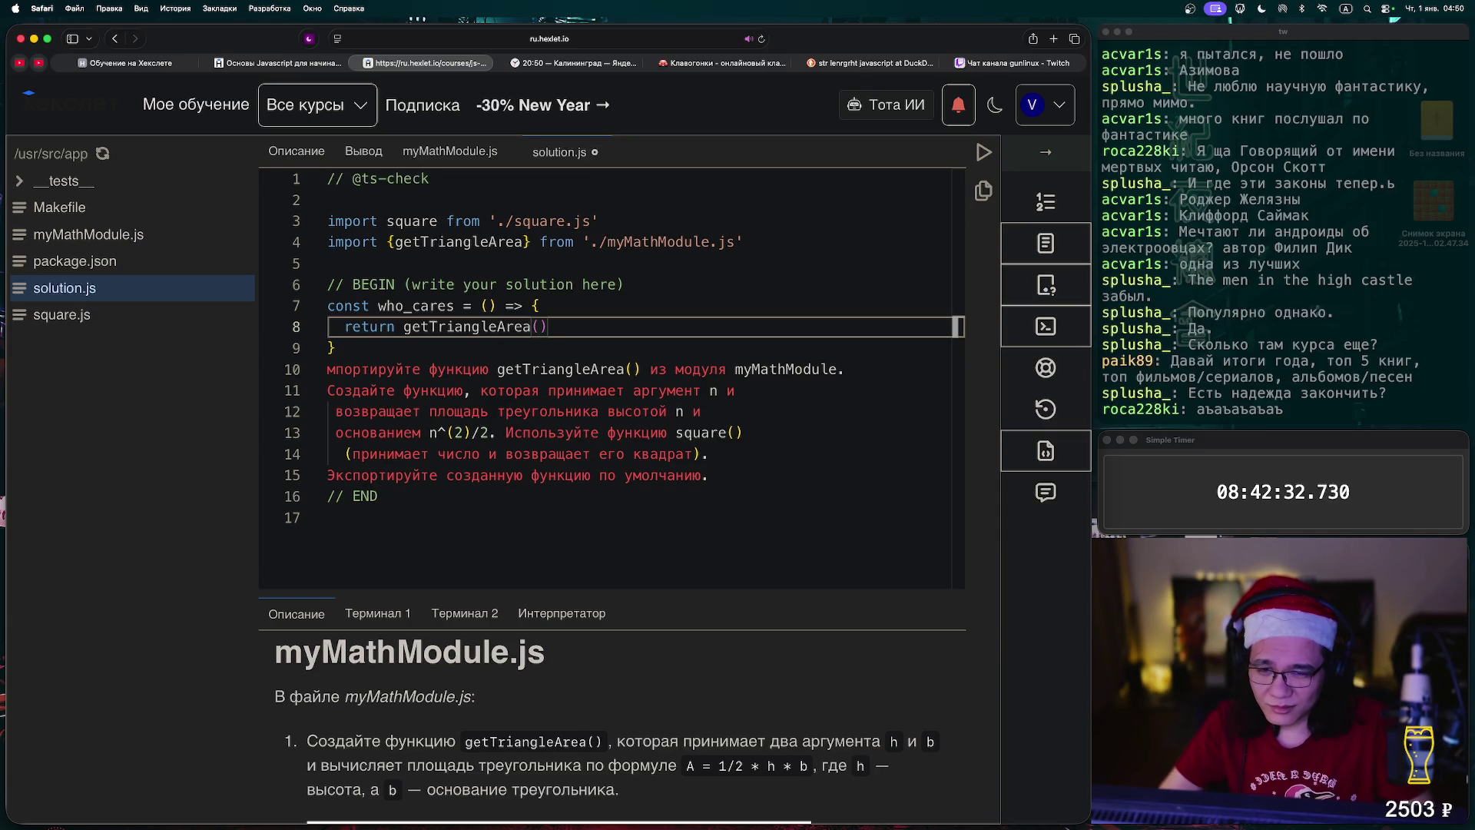
pyautogui.write('n,b')
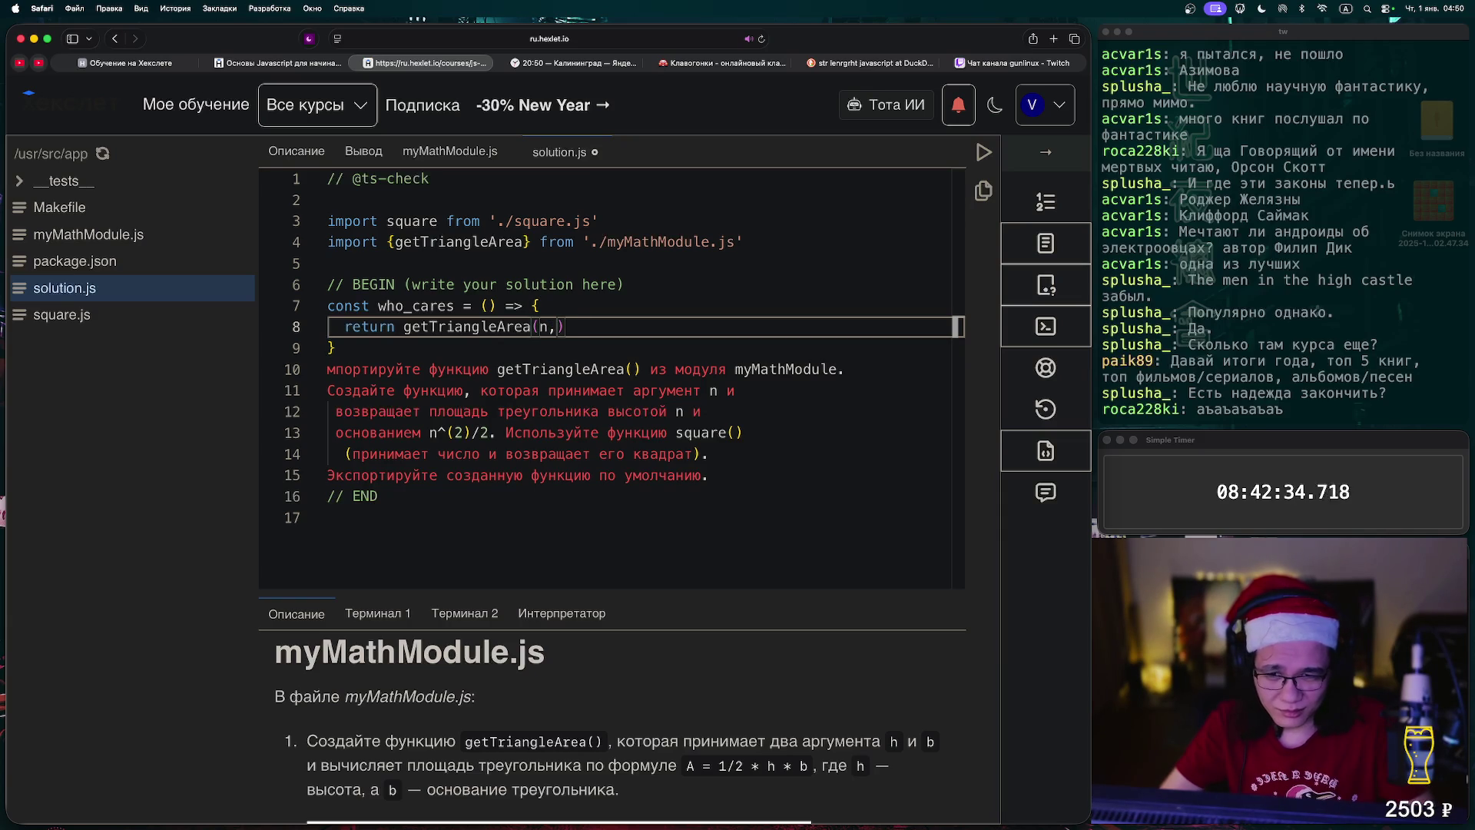
pyautogui.press('BackSpace')
pyautogui.press('BackSpace')
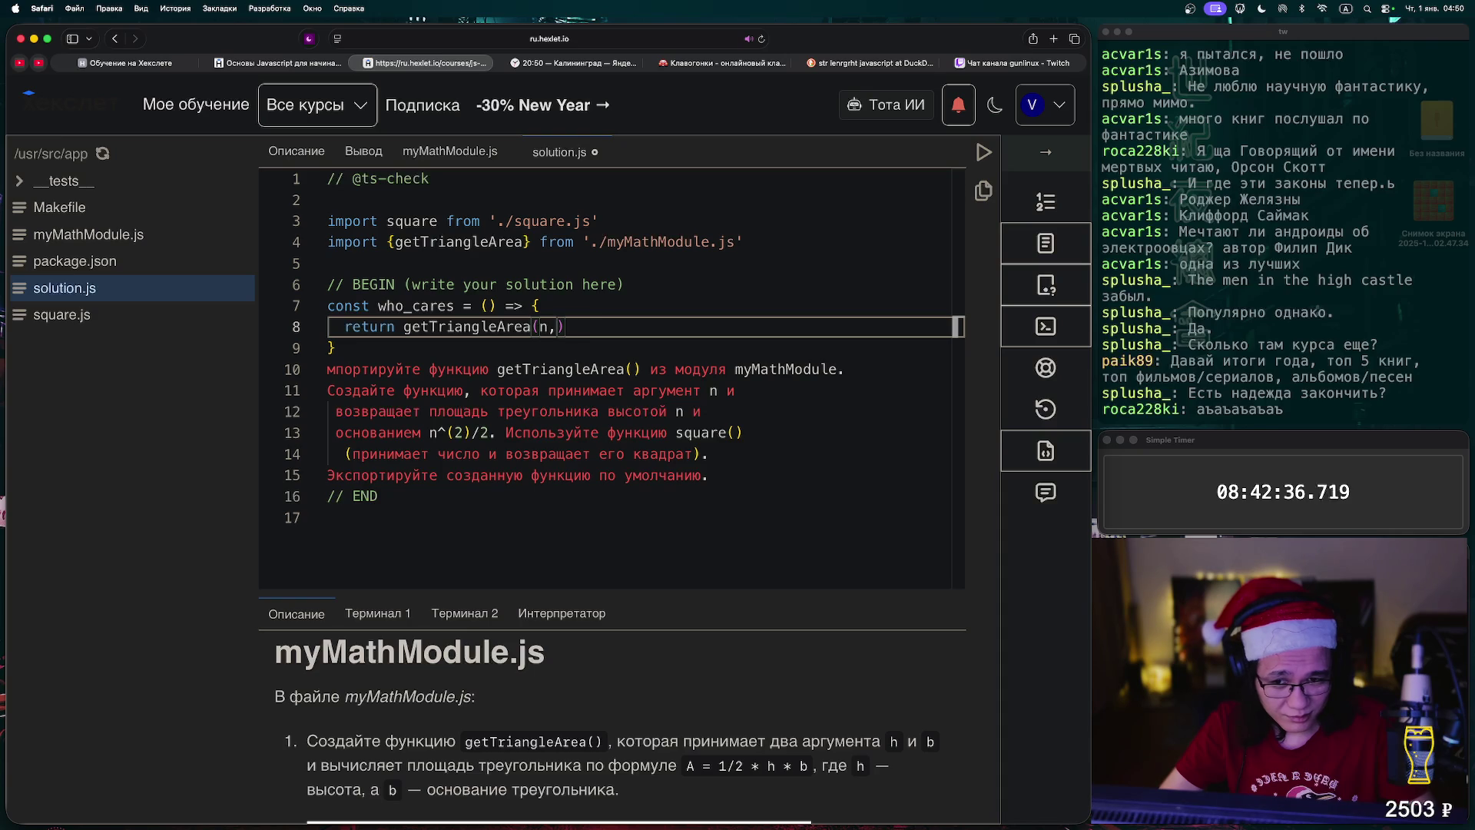
pyautogui.moveTo(429, 432); pyautogui.dragTo(488, 433)
pyautogui.press('super+c')
pyautogui.click(565, 327)
pyautogui.press('super+v')
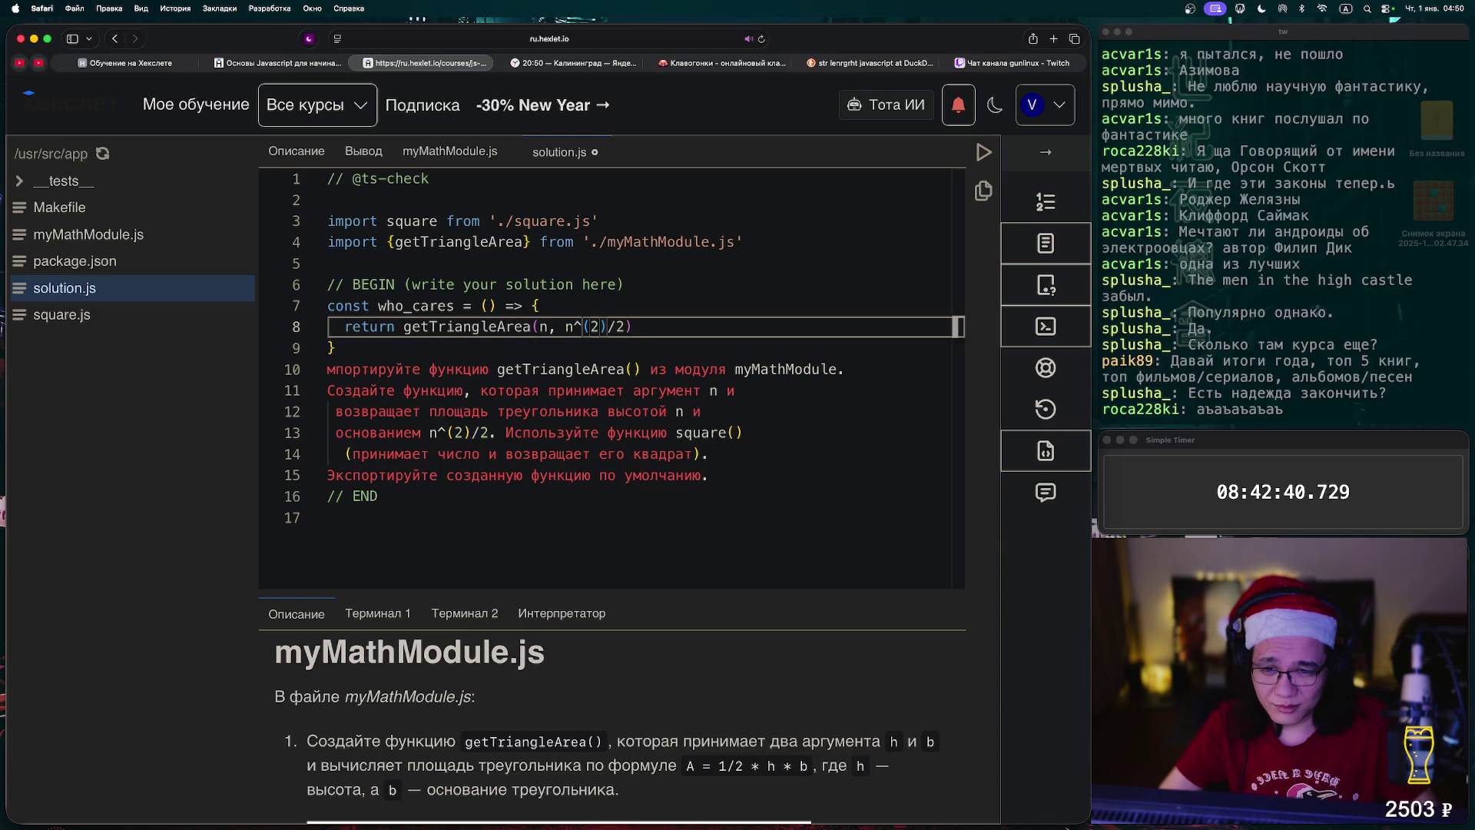
pyautogui.press('Left')
pyautogui.press('BackSpace')
pyautogui.press('BackSpace')
pyautogui.press('Right')
pyautogui.write('n**')
pyautogui.press('Down')
pyautogui.press('End')
# - Delete the leftover task comment lines before // END and run the check
pyautogui.hotkey('shift', 'Down')
pyautogui.hotkey('shift', 'Down')
pyautogui.hotkey('shift', 'Down')
pyautogui.hotkey('shift', 'End')
pyautogui.press('BackSpace')
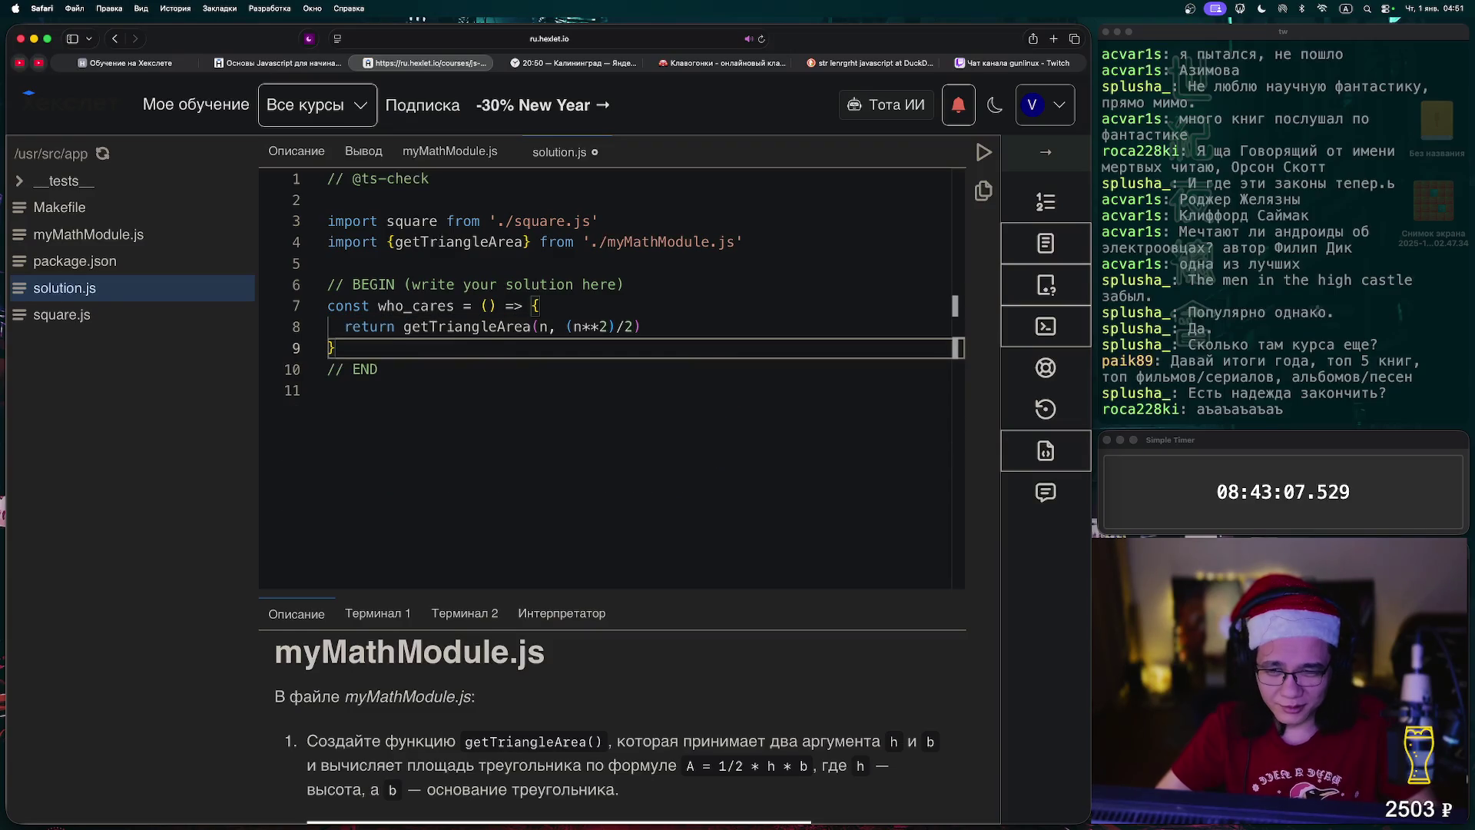
pyautogui.click(983, 151)
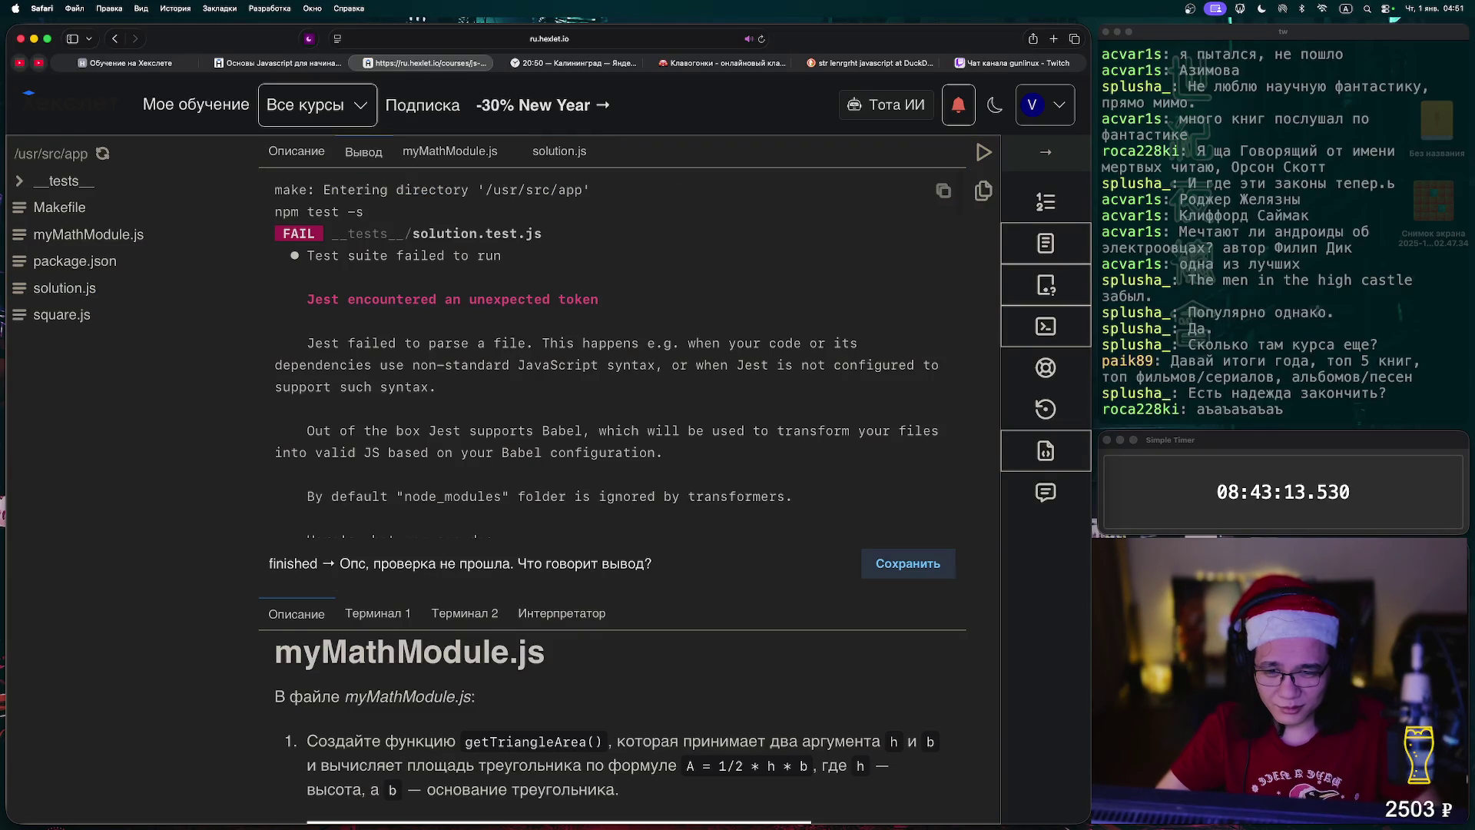
# - Skim the failing output, then inspect the who_cares return line and myMathModule.js
pyautogui.scroll(-10, 607, 346)
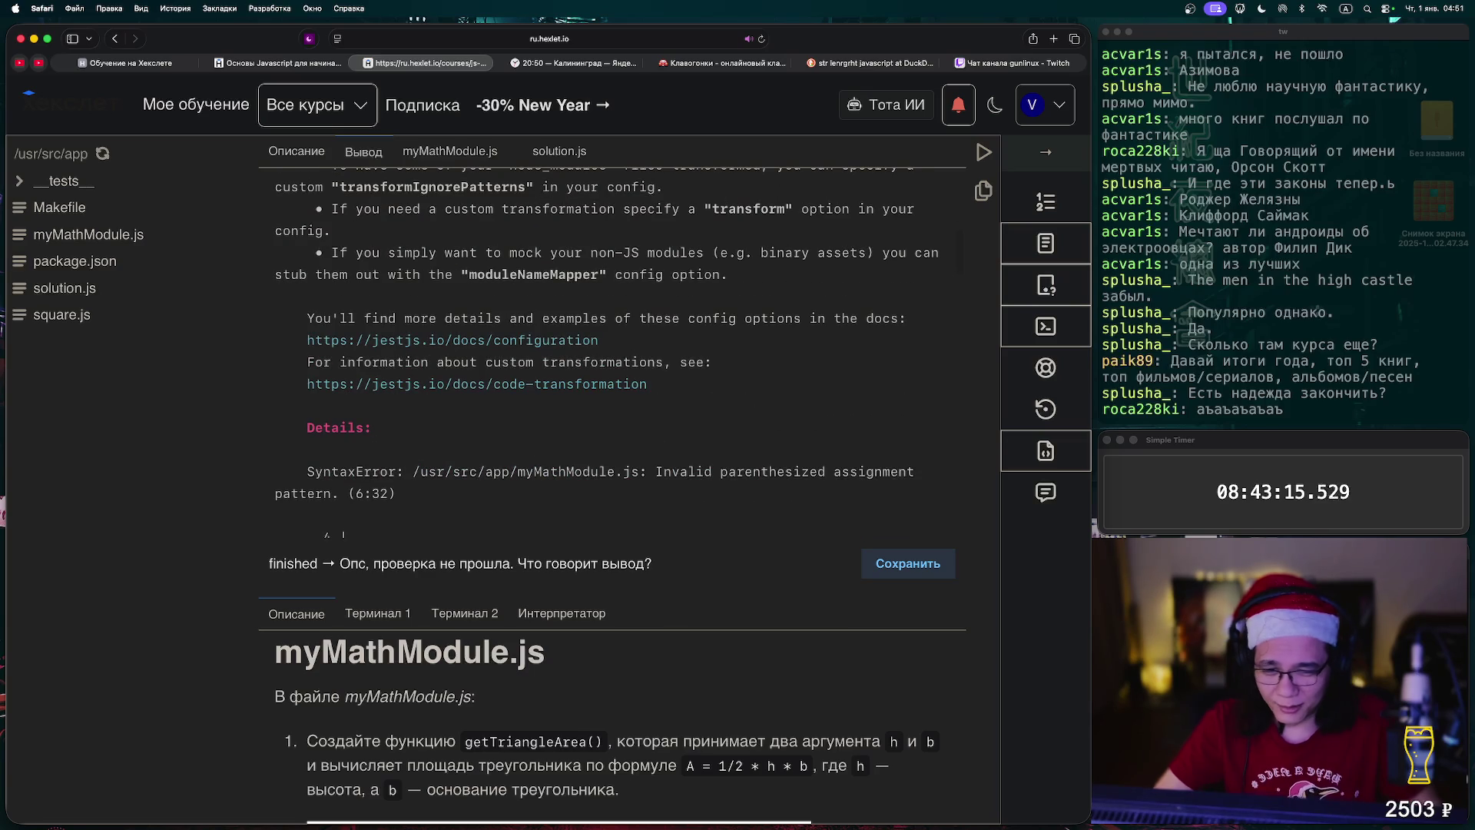
pyautogui.click(560, 151)
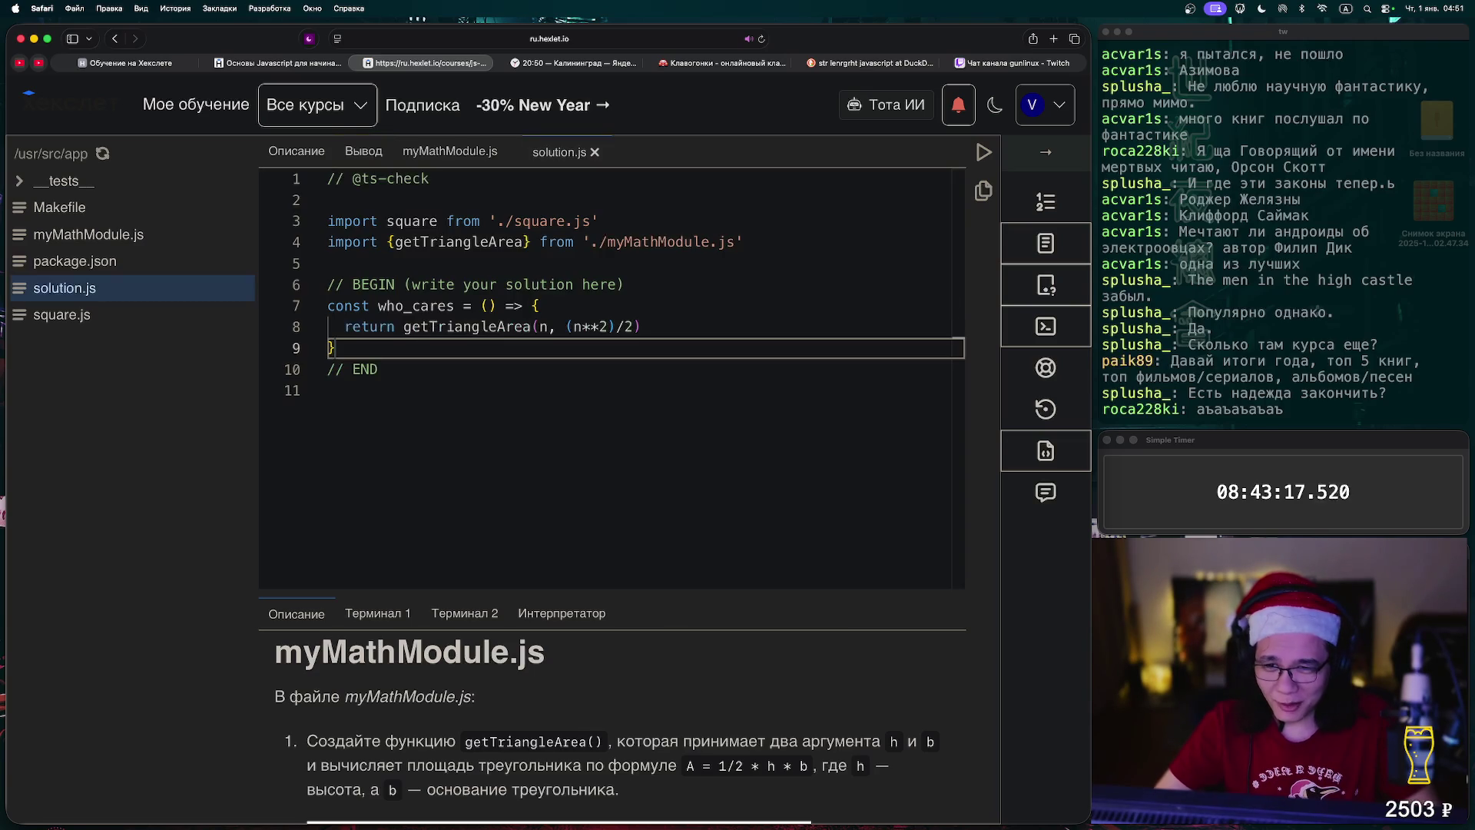
pyautogui.click(542, 305)
pyautogui.click(640, 327)
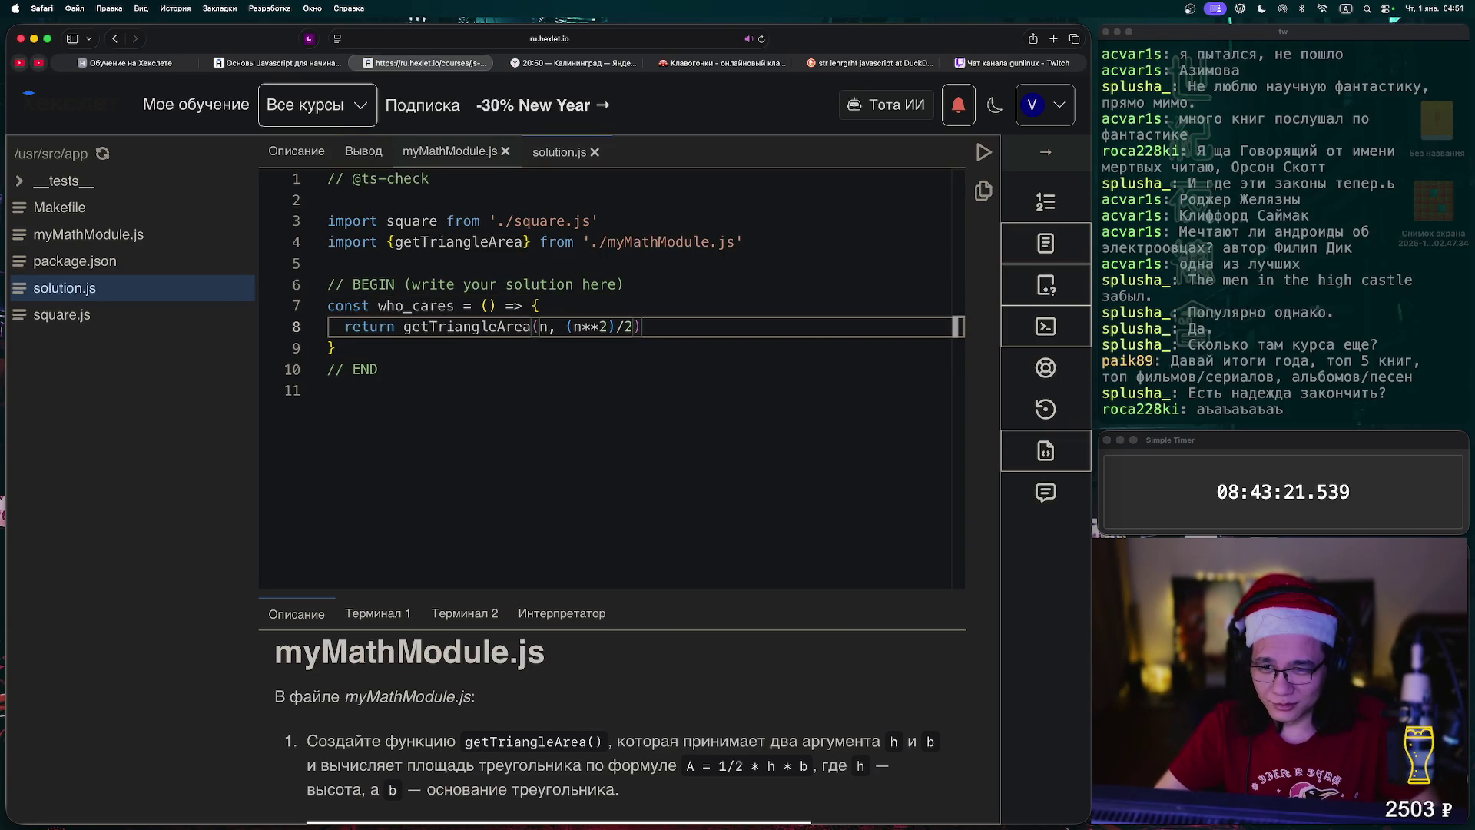
pyautogui.click(449, 152)
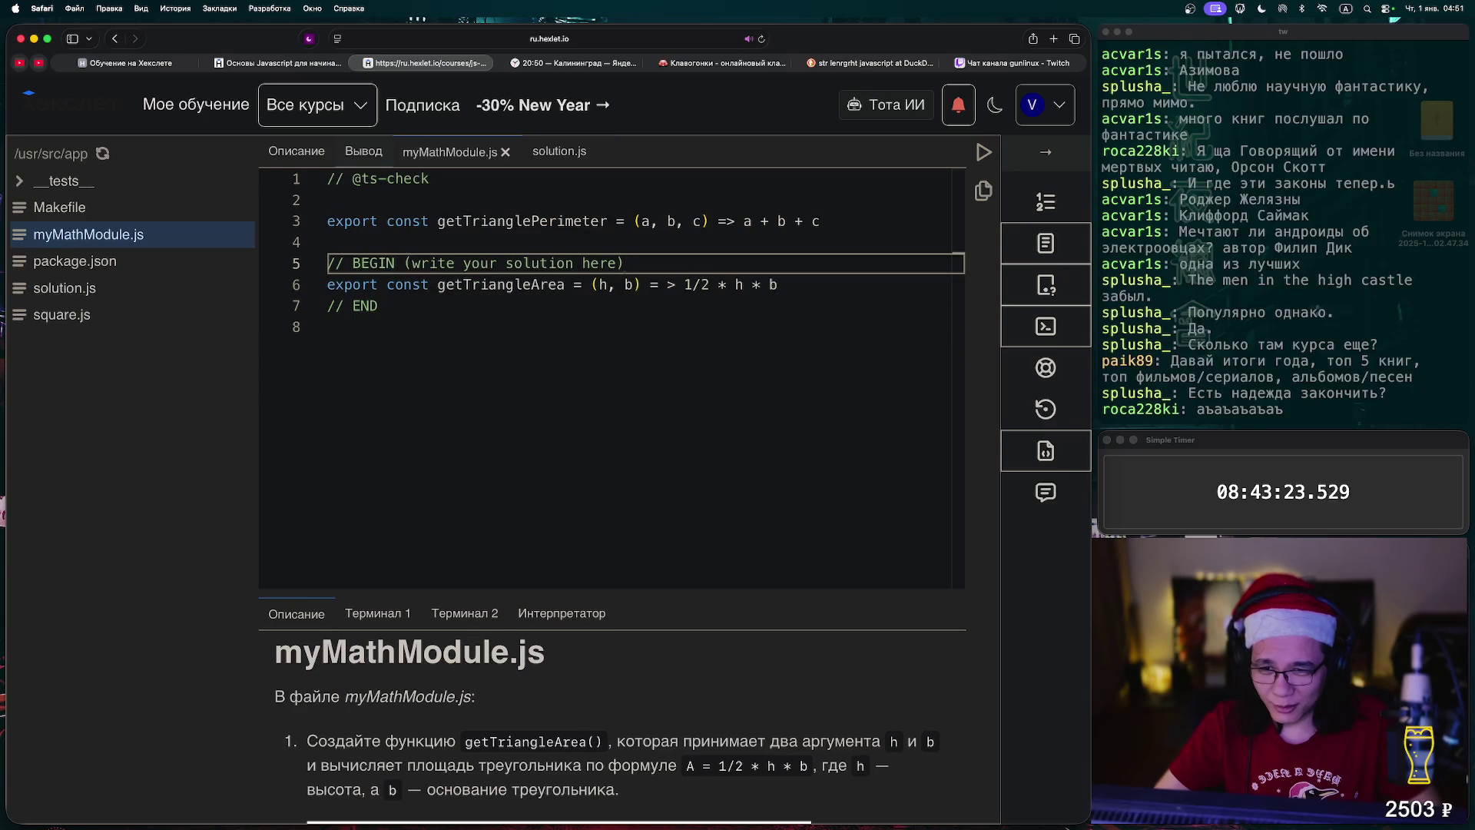
# - Scroll the Вывод output down to its 'Invalid parenthesized assignment pattern (6:32)' error and return to Описание
pyautogui.click(363, 151)
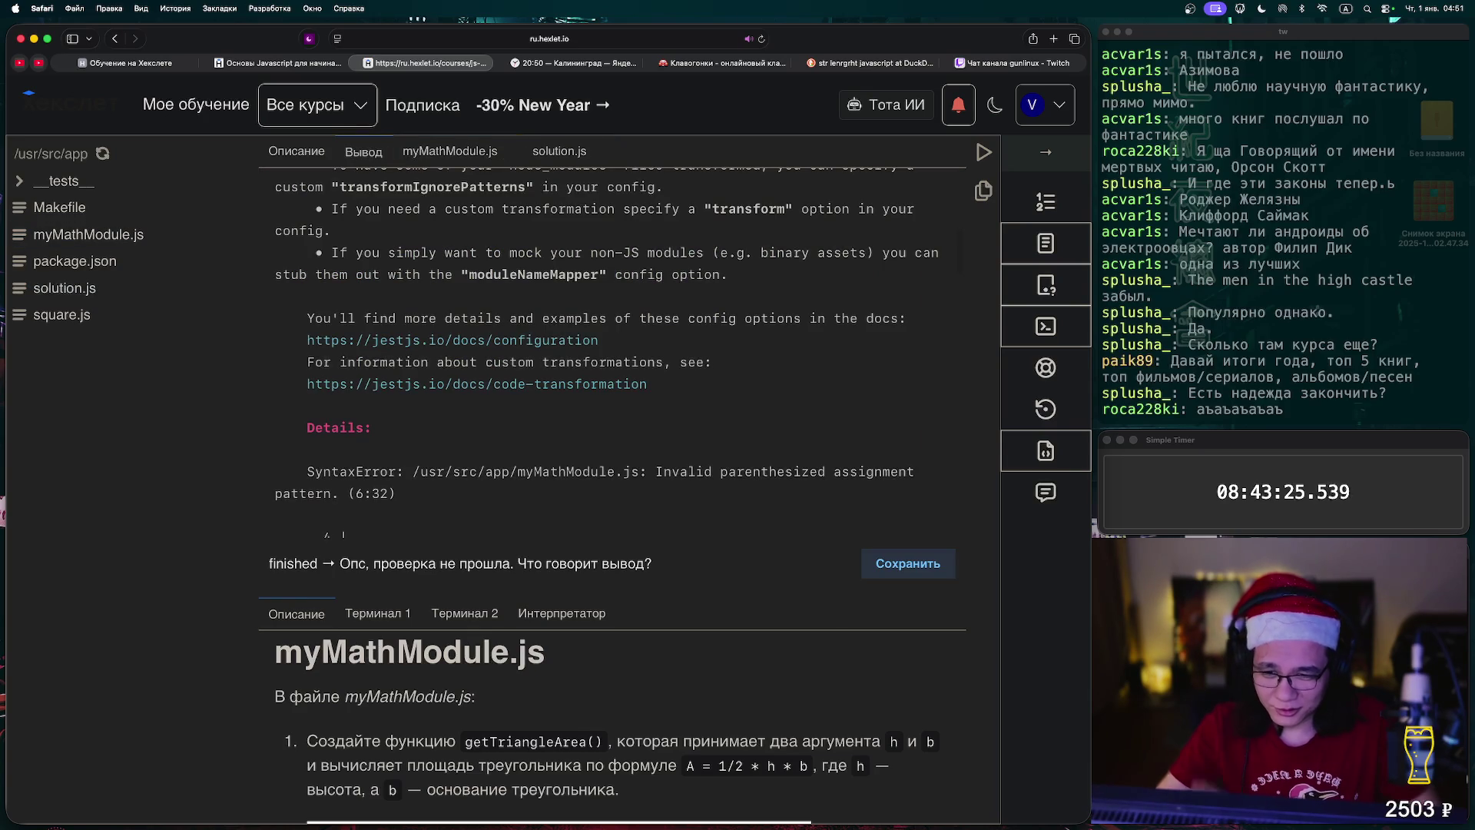
pyautogui.scroll(-5, 611, 346)
pyautogui.scroll(-10, 611, 346)
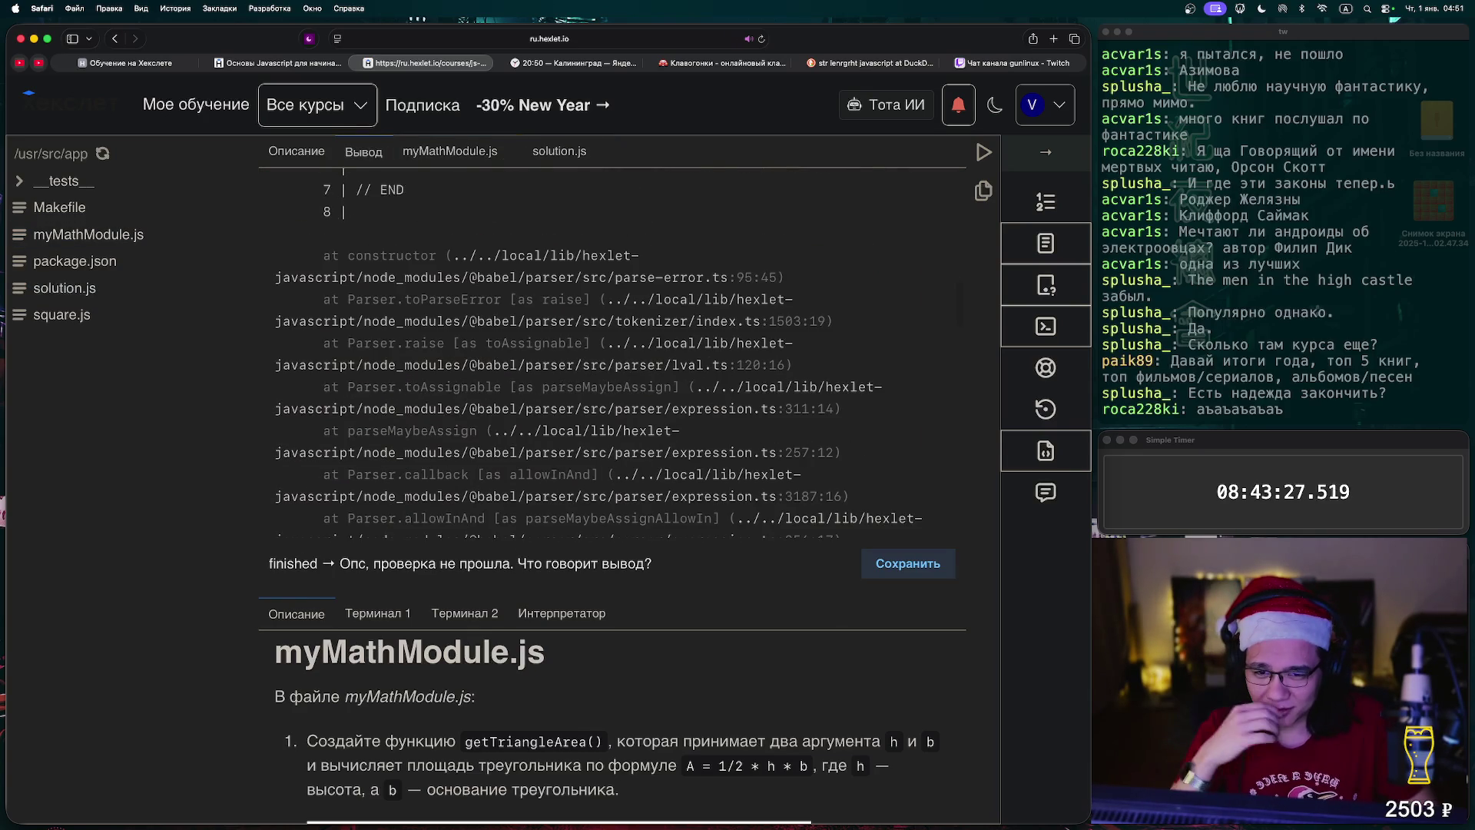
pyautogui.scroll(-10, 611, 346)
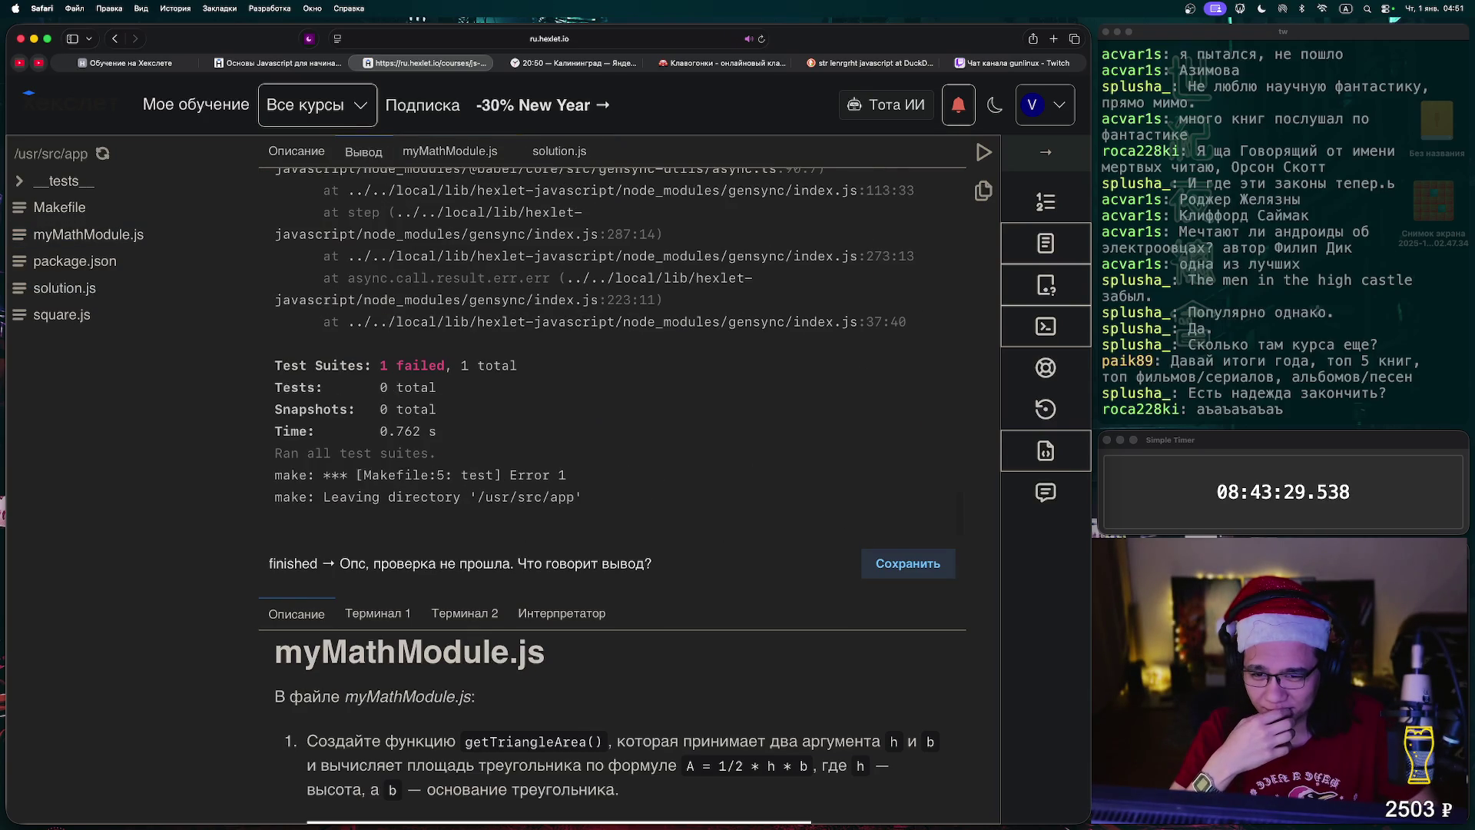
pyautogui.click(295, 151)
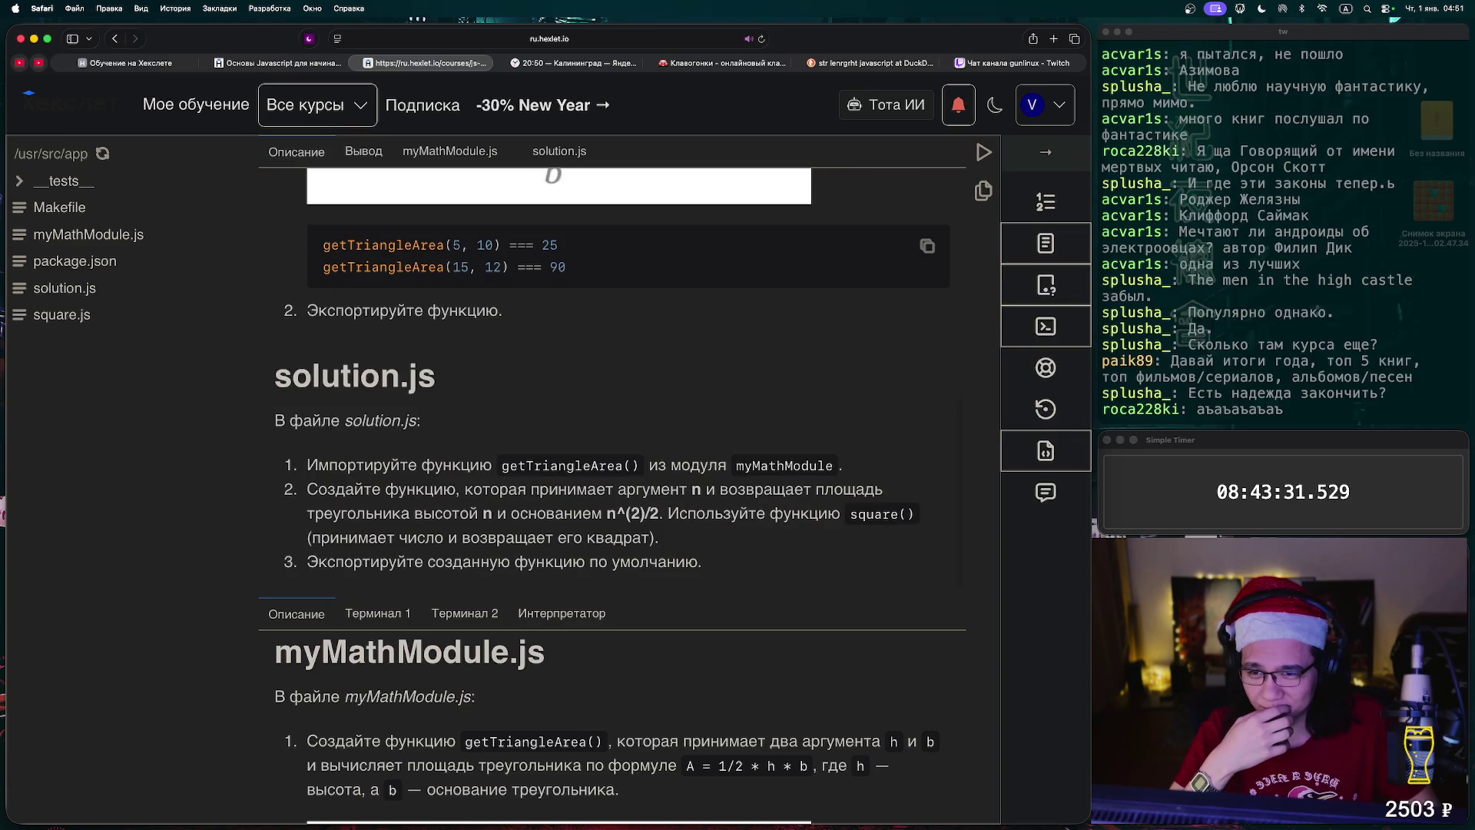
# - Reread the task's myMathModule.js and getTriangleArea requirements and compare them with the myMathModule.js code
pyautogui.scroll(5, 611, 346)
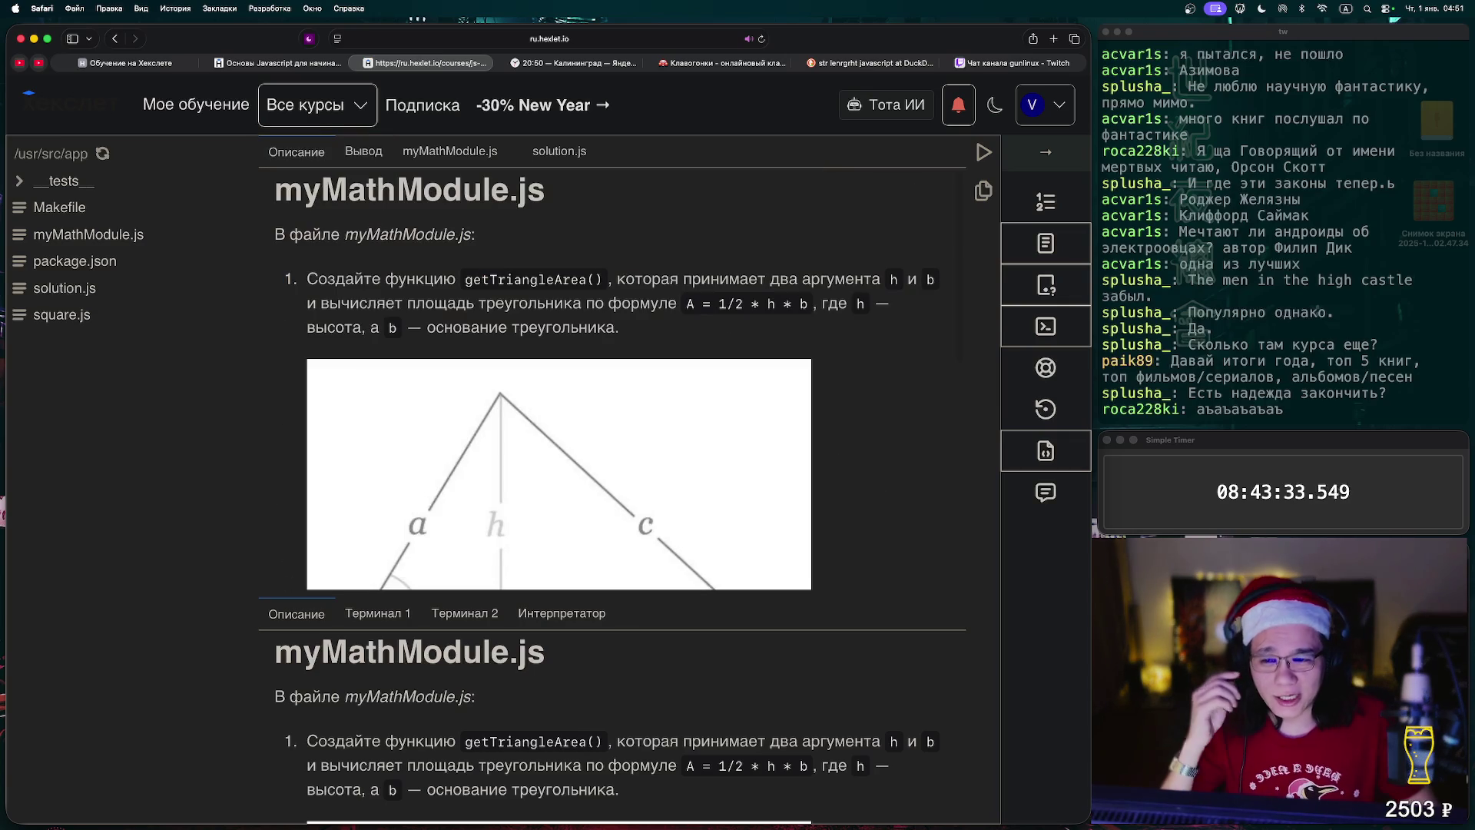
pyautogui.doubleClick(407, 234)
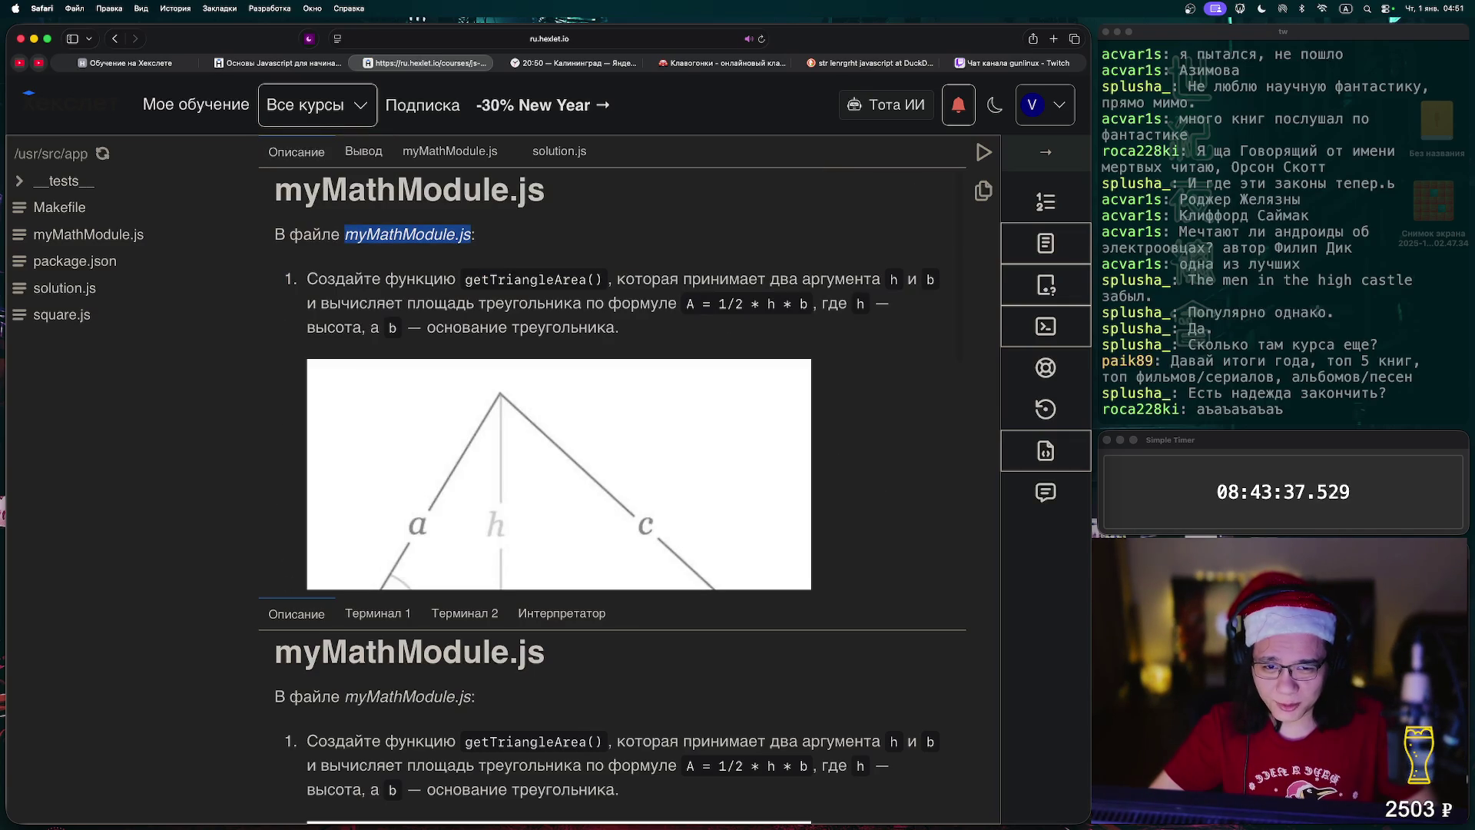
pyautogui.doubleClick(526, 279)
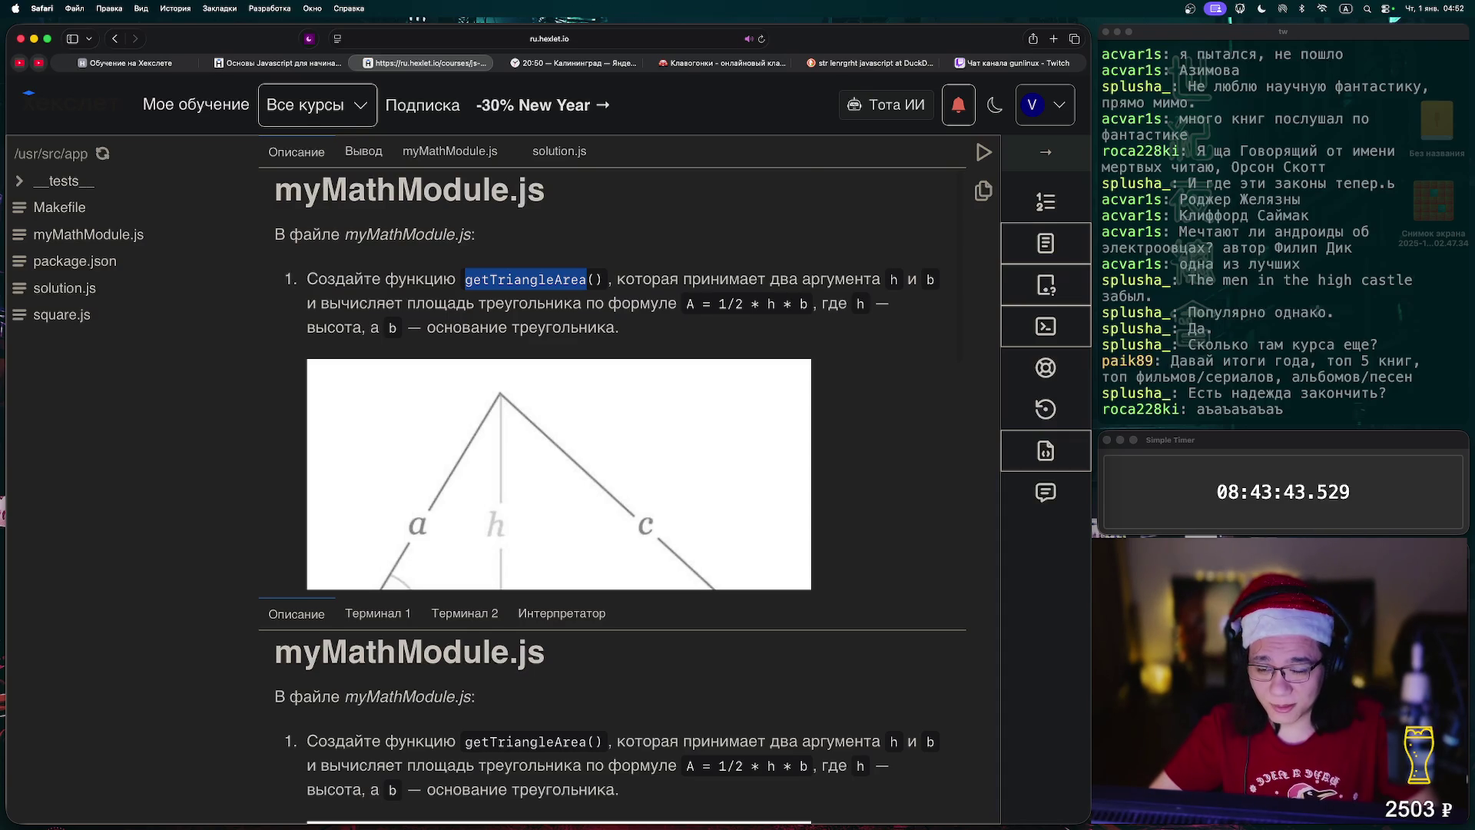
pyautogui.scroll(-5, 606, 378)
pyautogui.scroll(2, 606, 378)
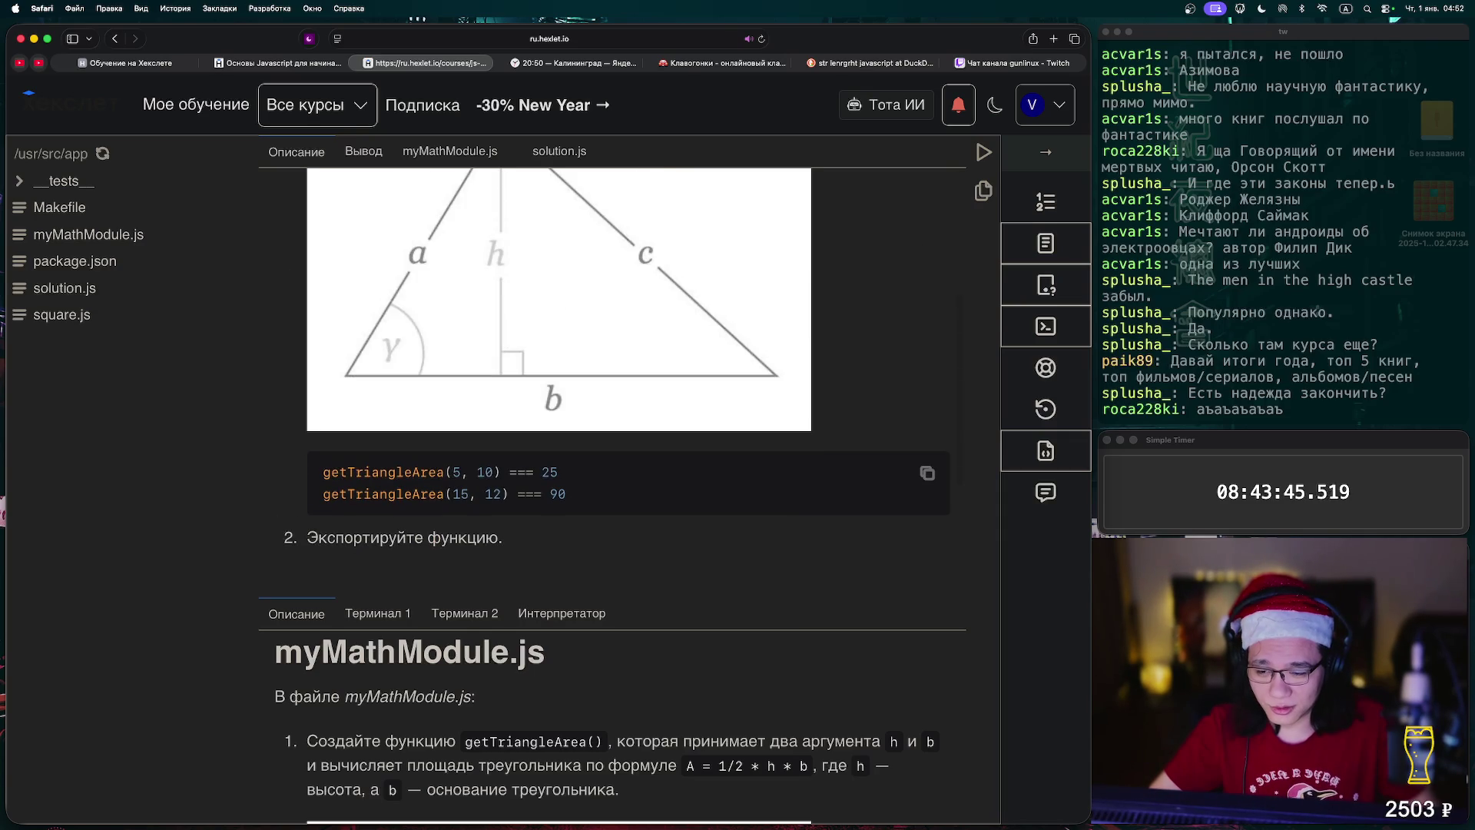
pyautogui.scroll(-3, 558, 346)
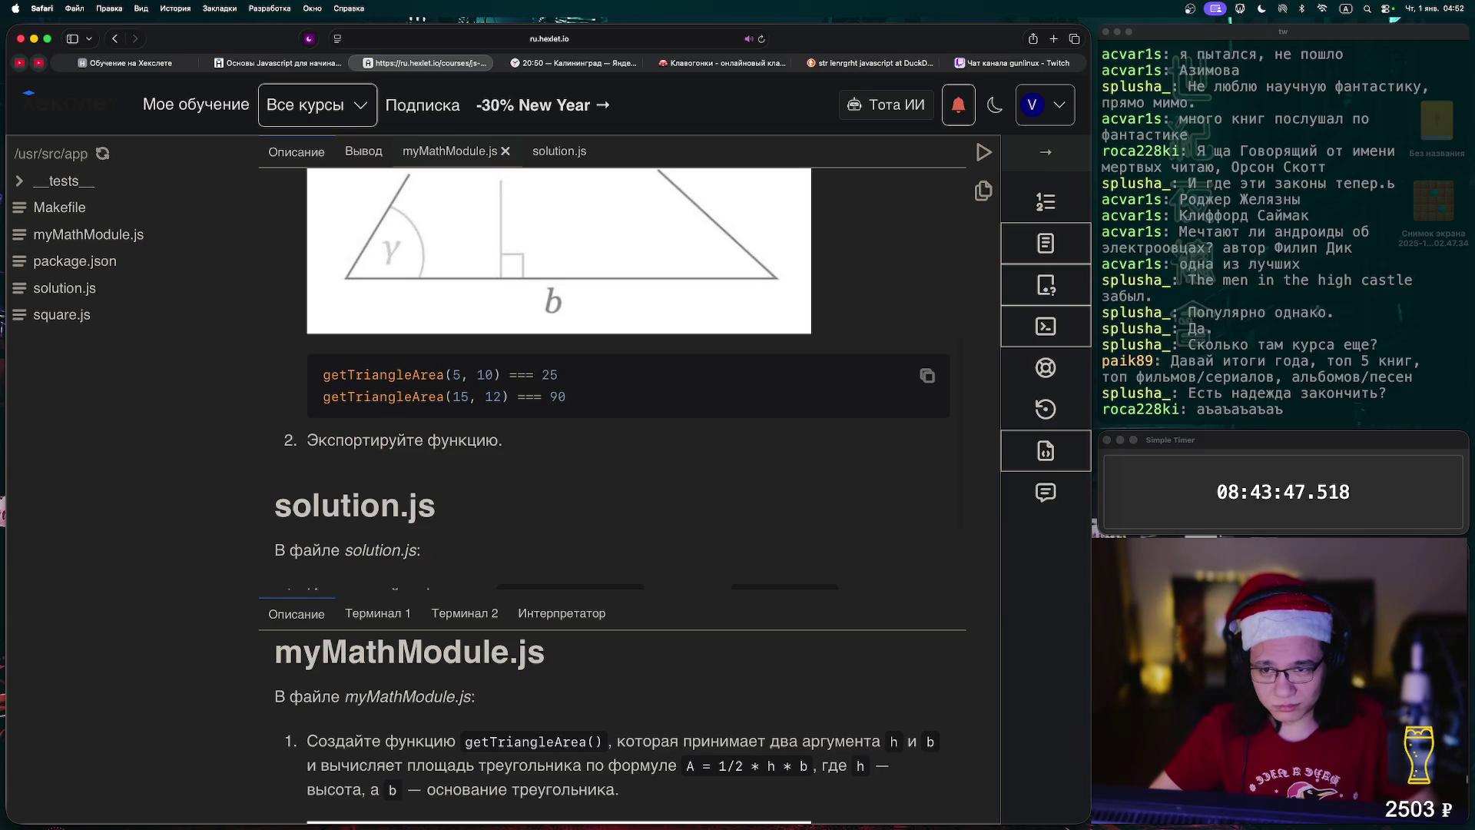
pyautogui.click(453, 151)
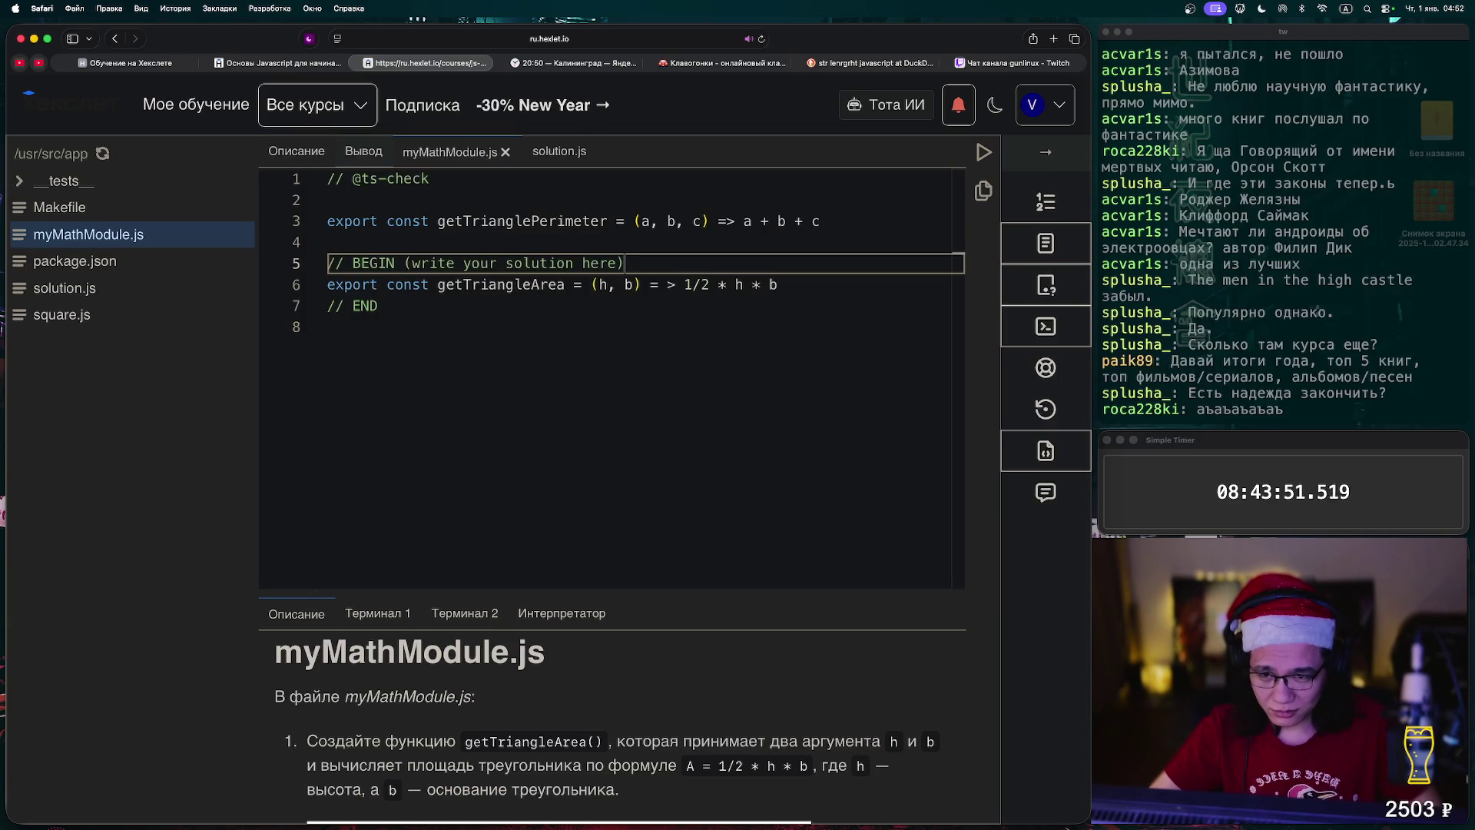
pyautogui.click(296, 151)
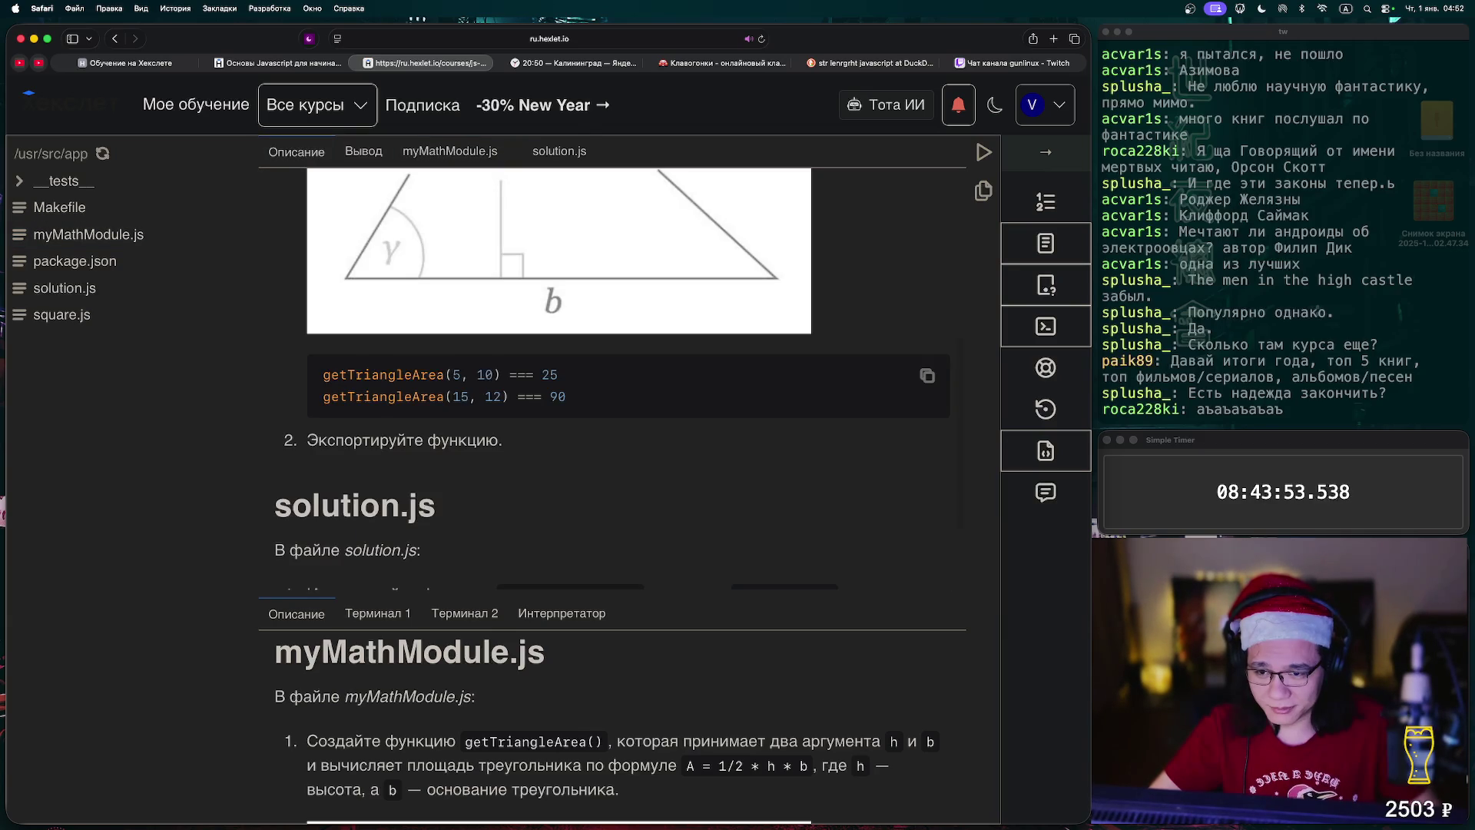
pyautogui.scroll(-3, 613, 377)
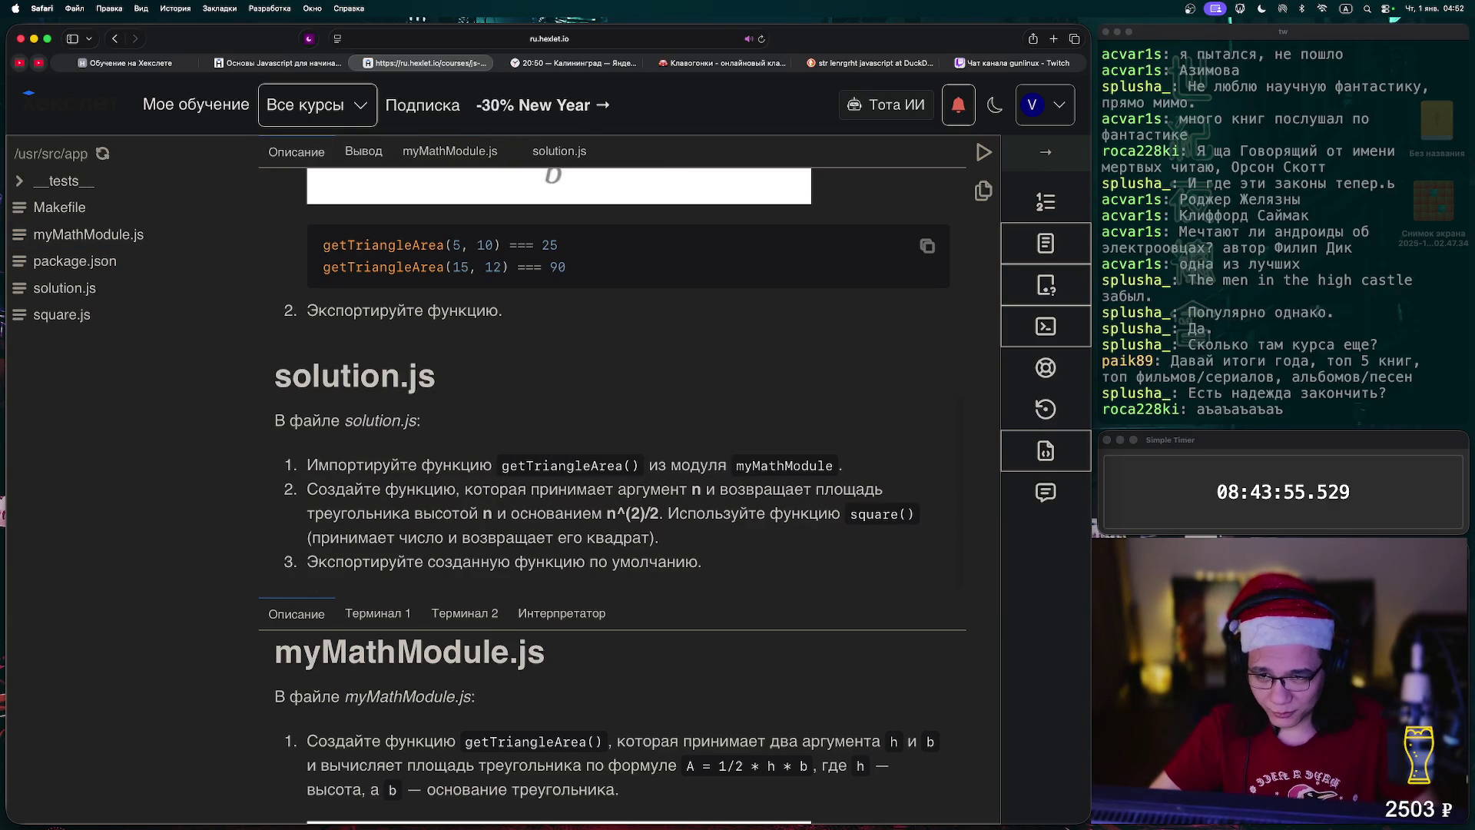
pyautogui.click(451, 151)
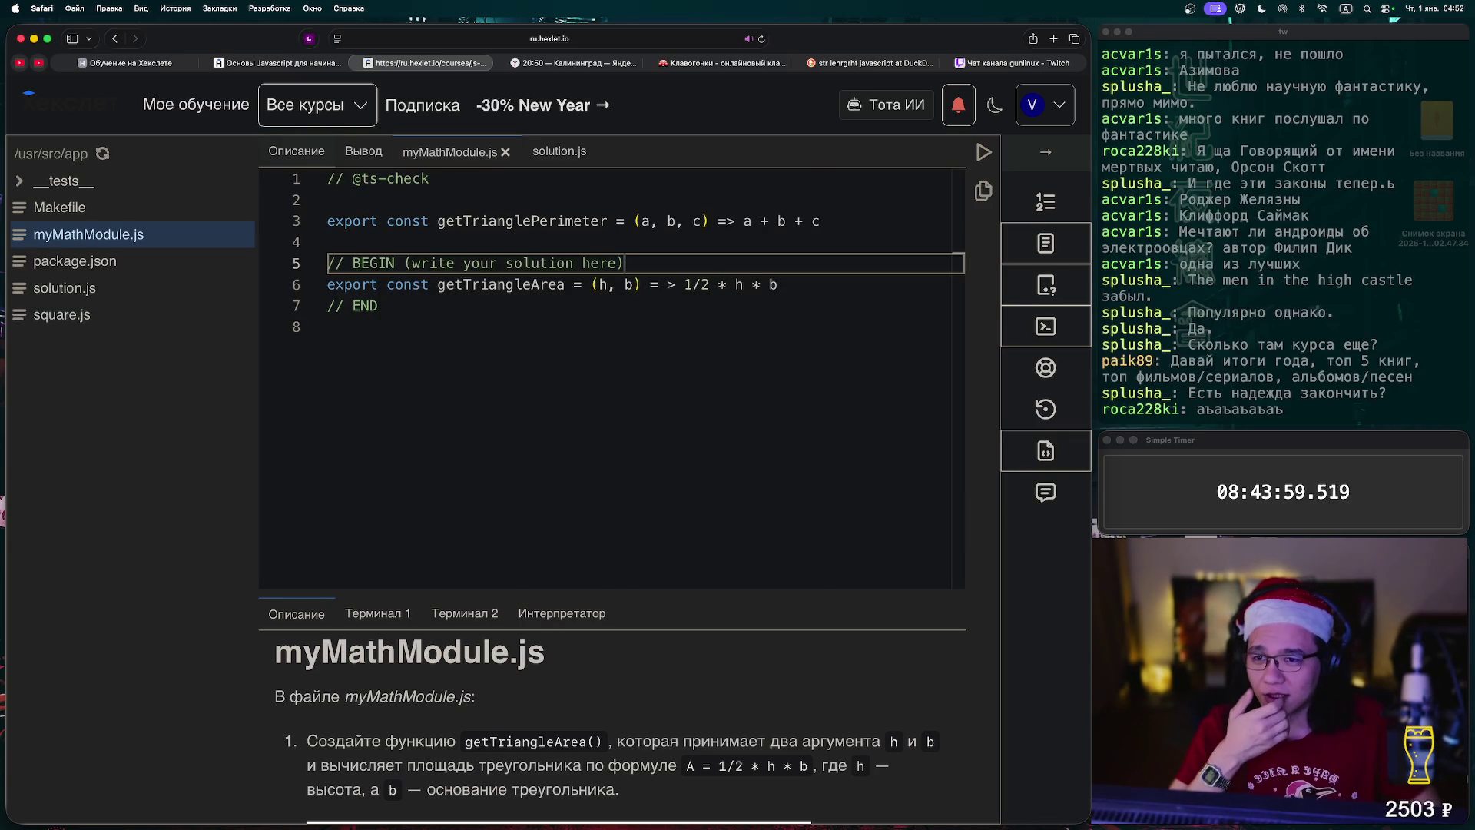
# - Compare the task description with the myMathModule.js code several times
pyautogui.click(295, 152)
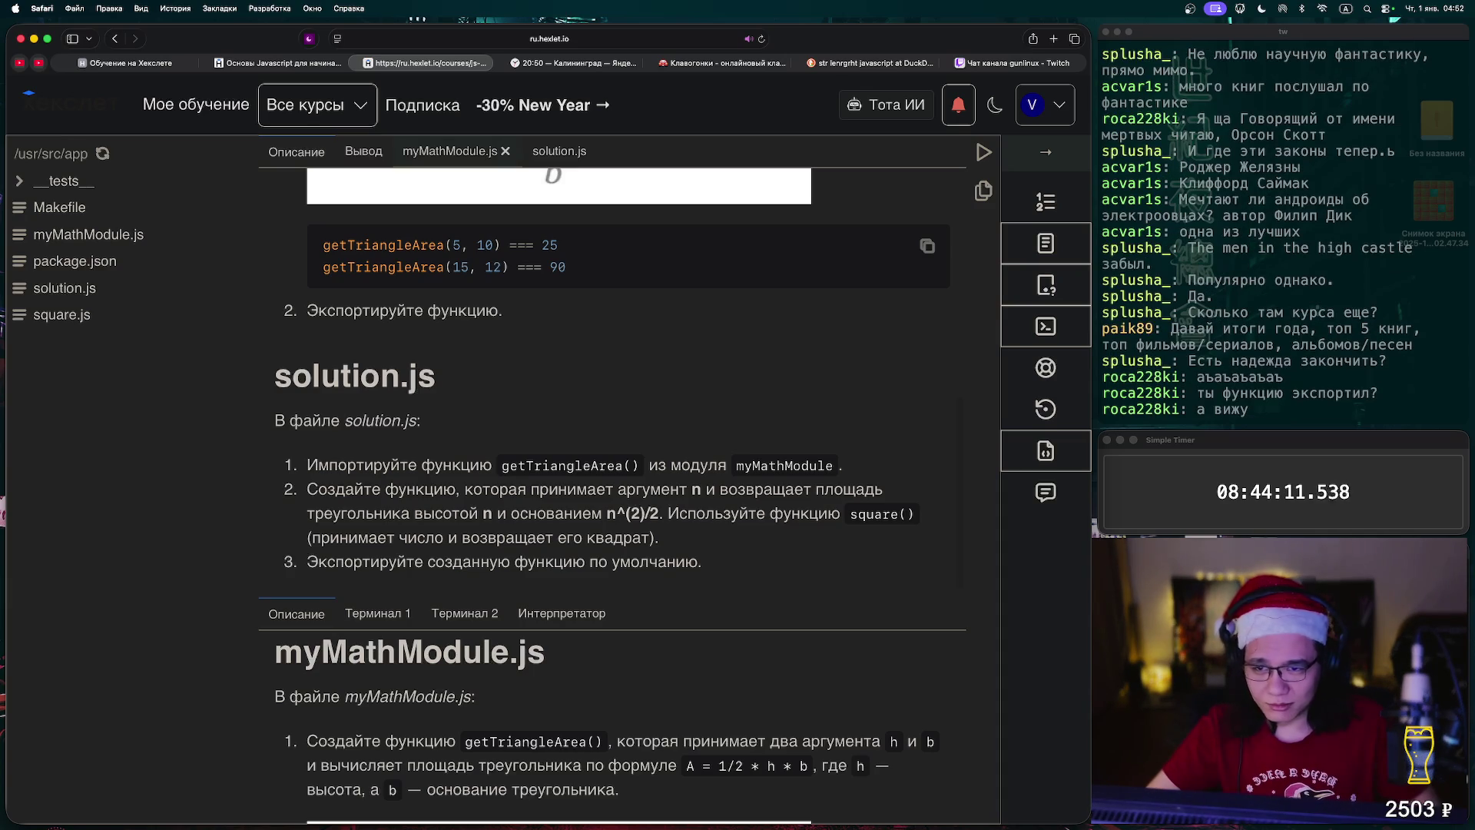
pyautogui.click(89, 234)
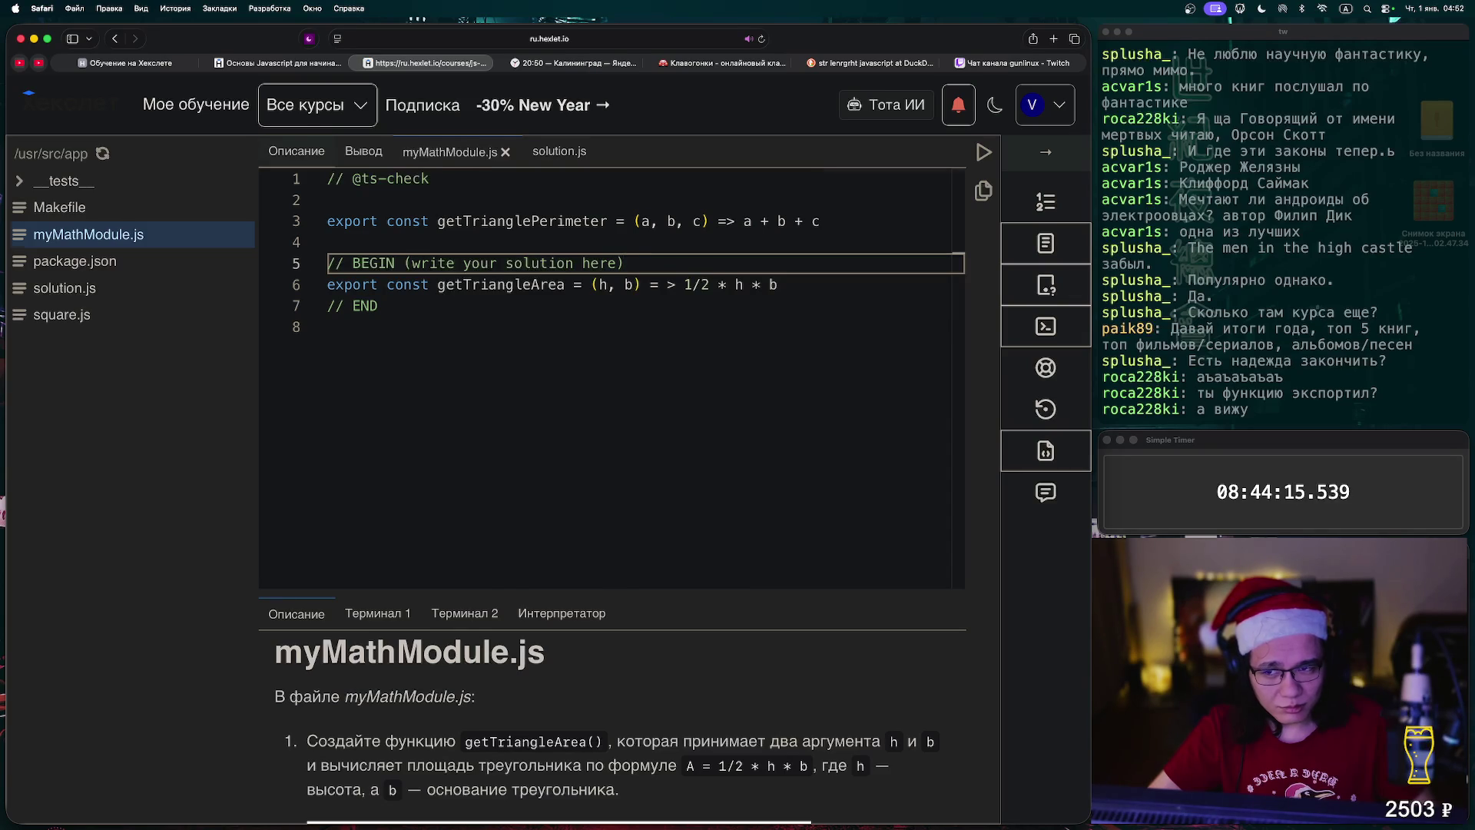
pyautogui.click(296, 151)
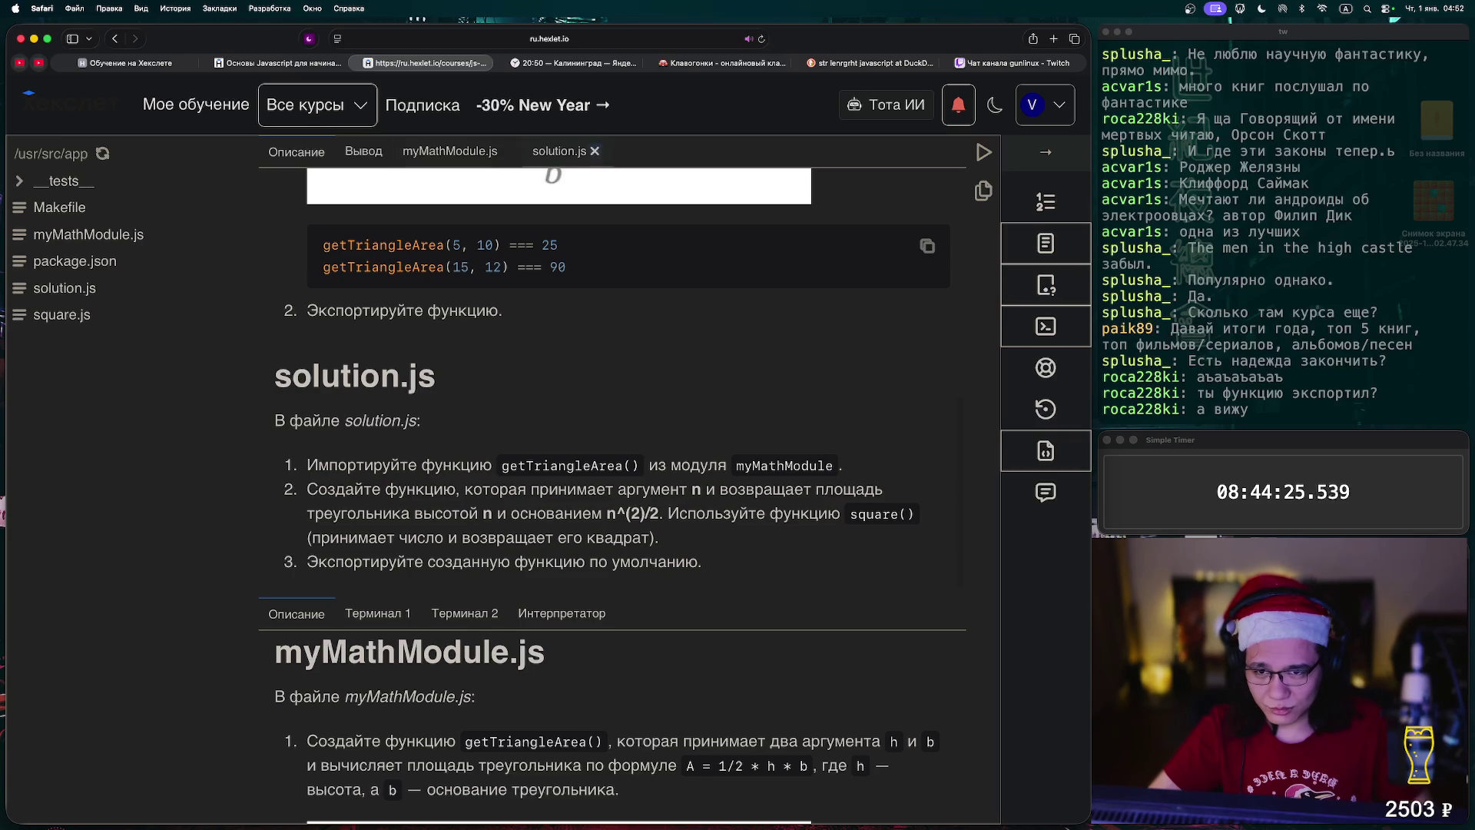
pyautogui.click(450, 152)
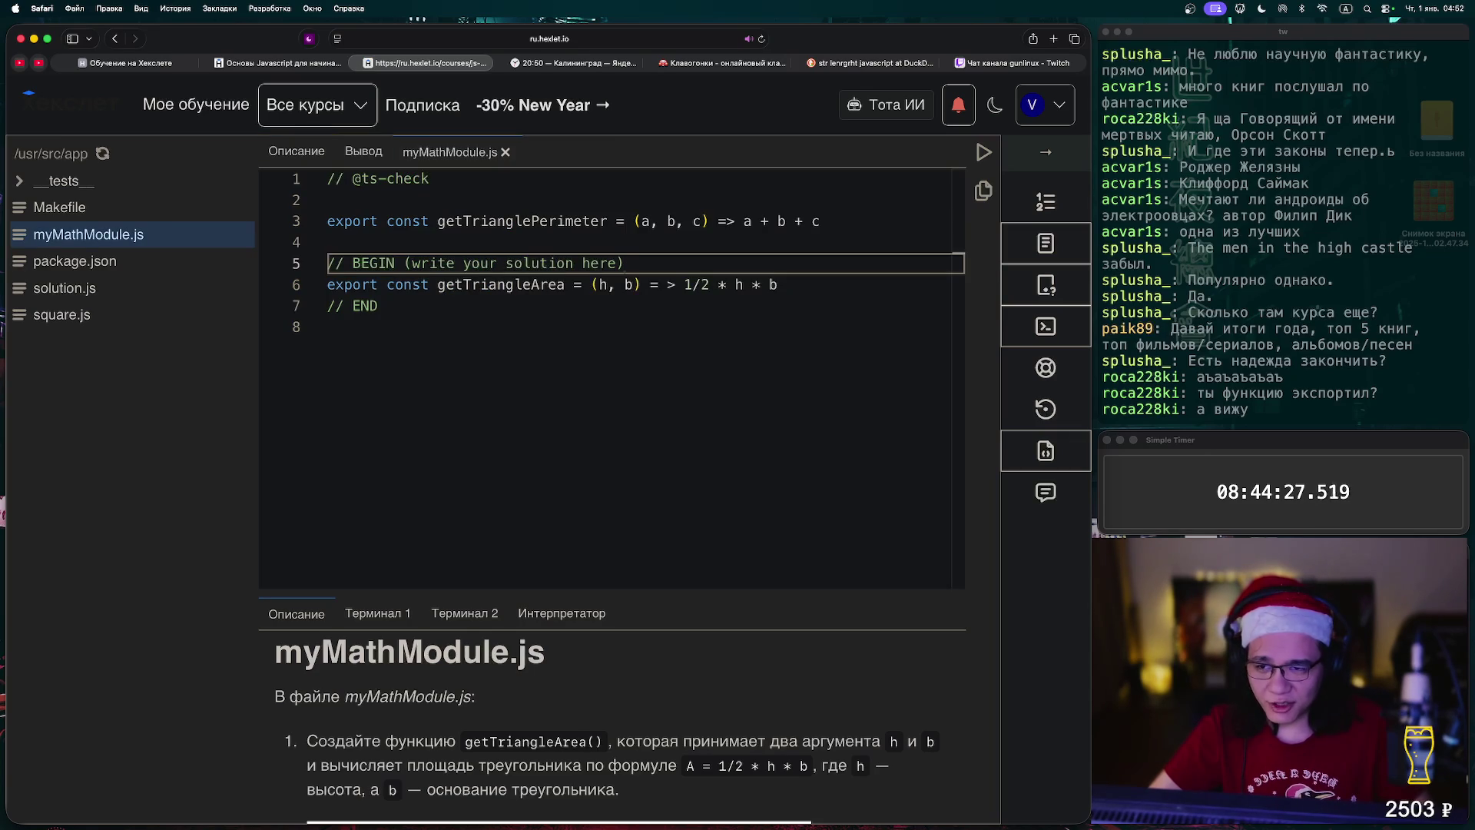
pyautogui.click(297, 151)
# - Change line 8 of solution.js to getTriangleArea(n, square(n)/2), save, and rerun the tests
pyautogui.click(65, 288)
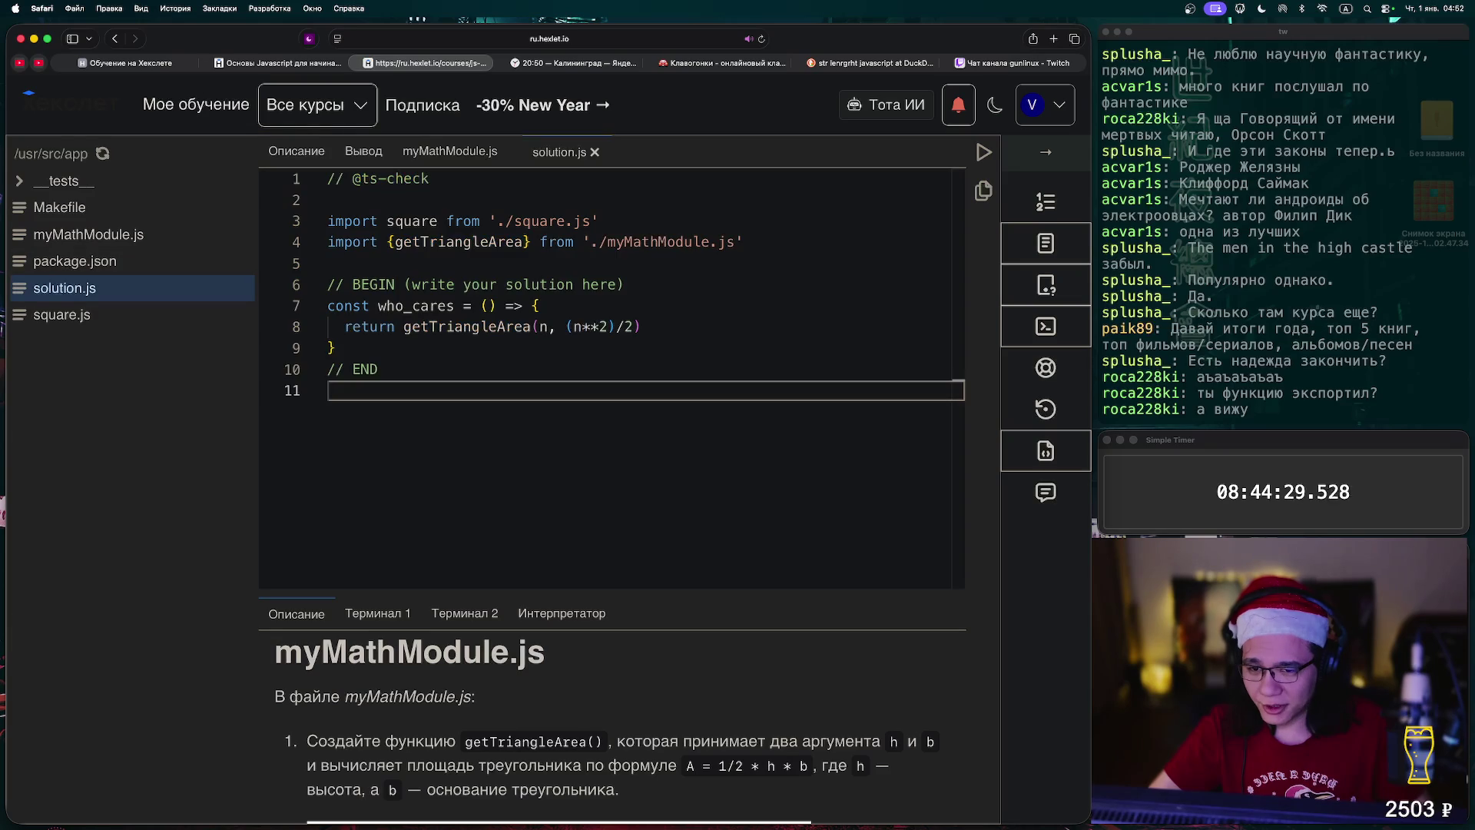
pyautogui.click(584, 326)
pyautogui.press('BackSpace')
pyautogui.press('BackSpace')
pyautogui.write('squanre(n')
pyautogui.hotkey('shift', 'Right')
pyautogui.hotkey('shift', 'Right')
pyautogui.hotkey('shift', 'Right')
pyautogui.press('BackSpace')
pyautogui.press('super+s')
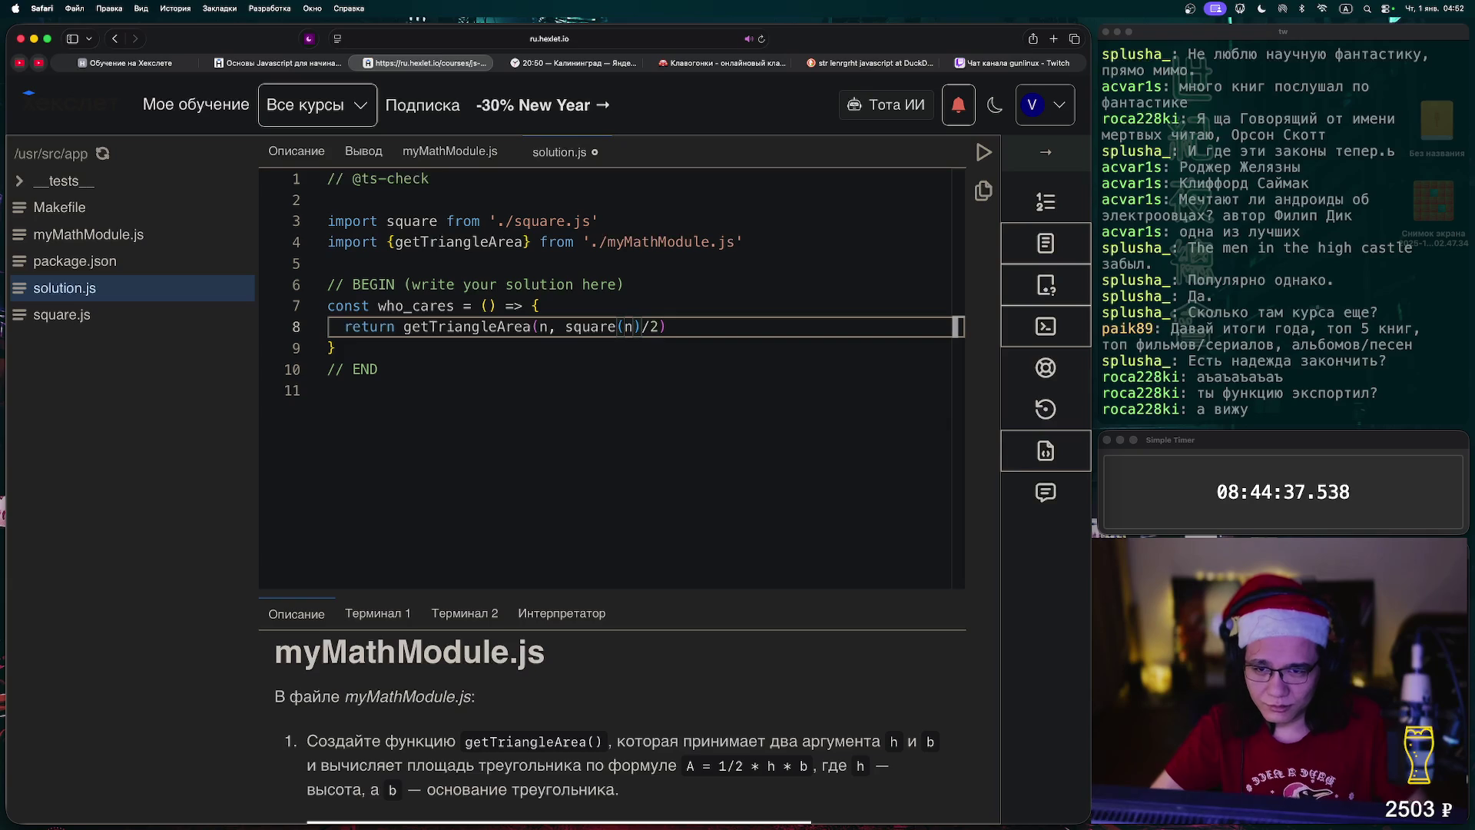
pyautogui.click(984, 152)
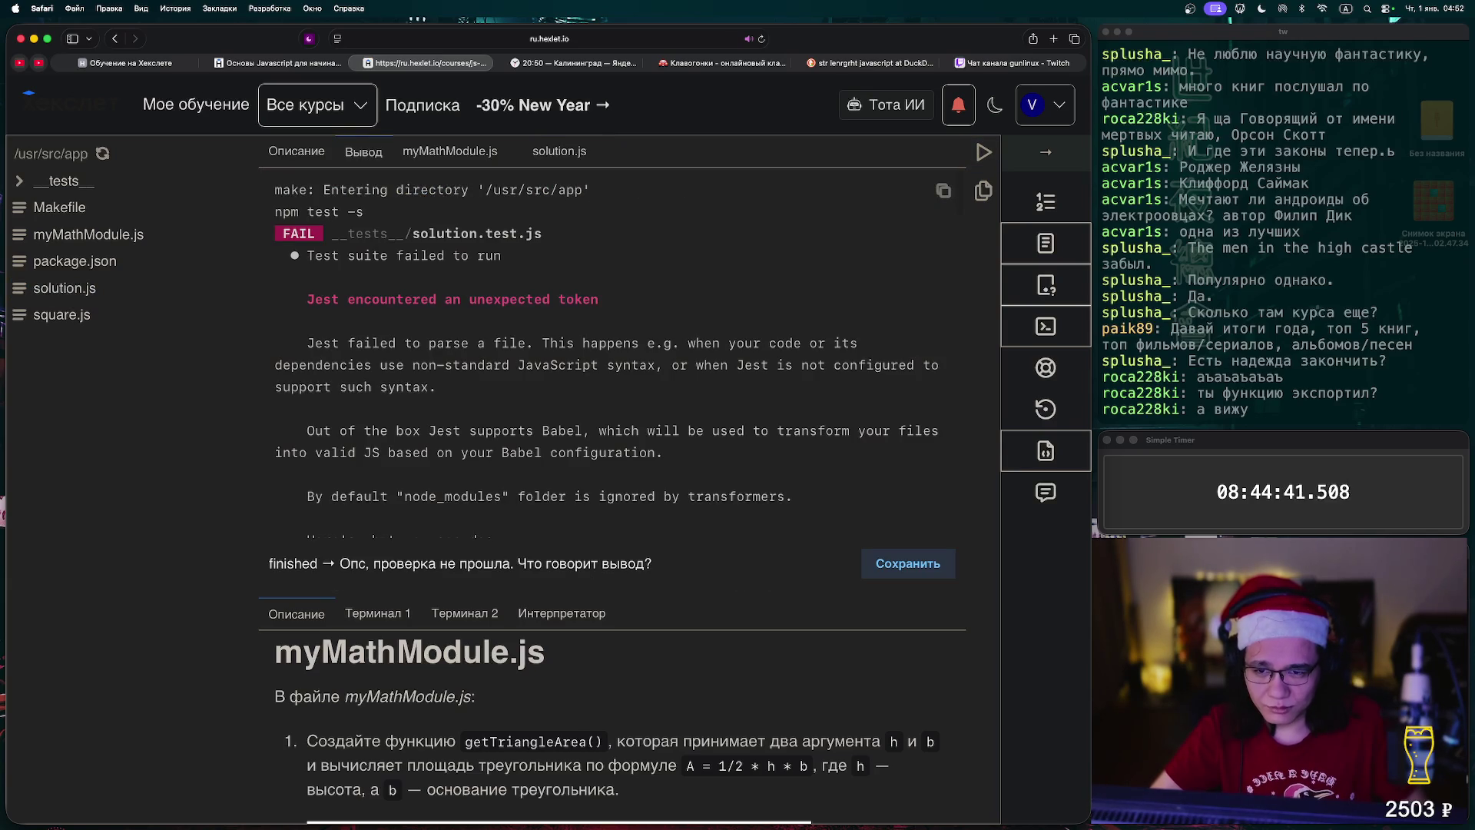
# - Rerun the tests and compare the myMathModule.js and solution.js code
pyautogui.scroll(-5, 613, 352)
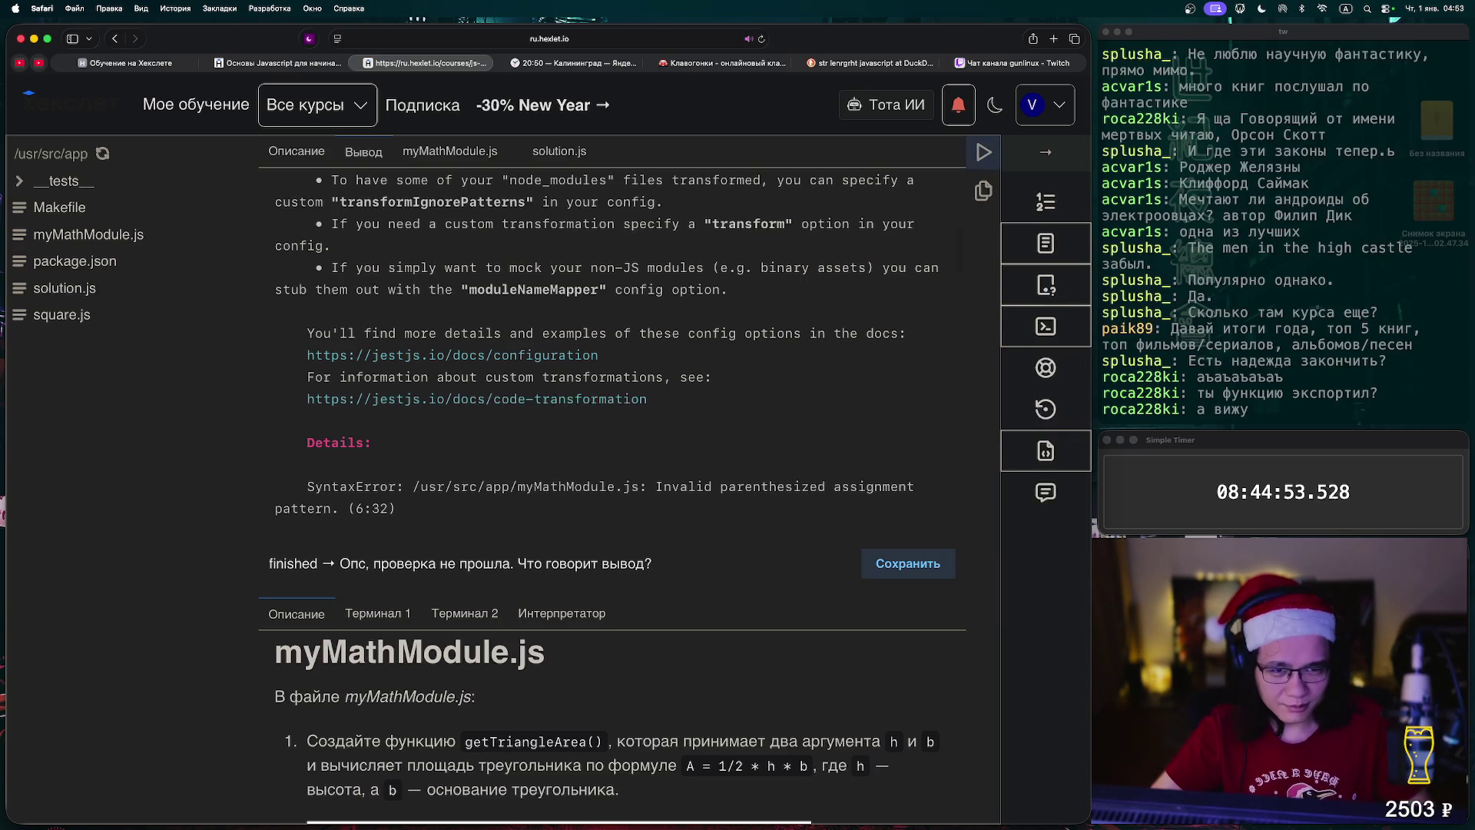
pyautogui.click(984, 152)
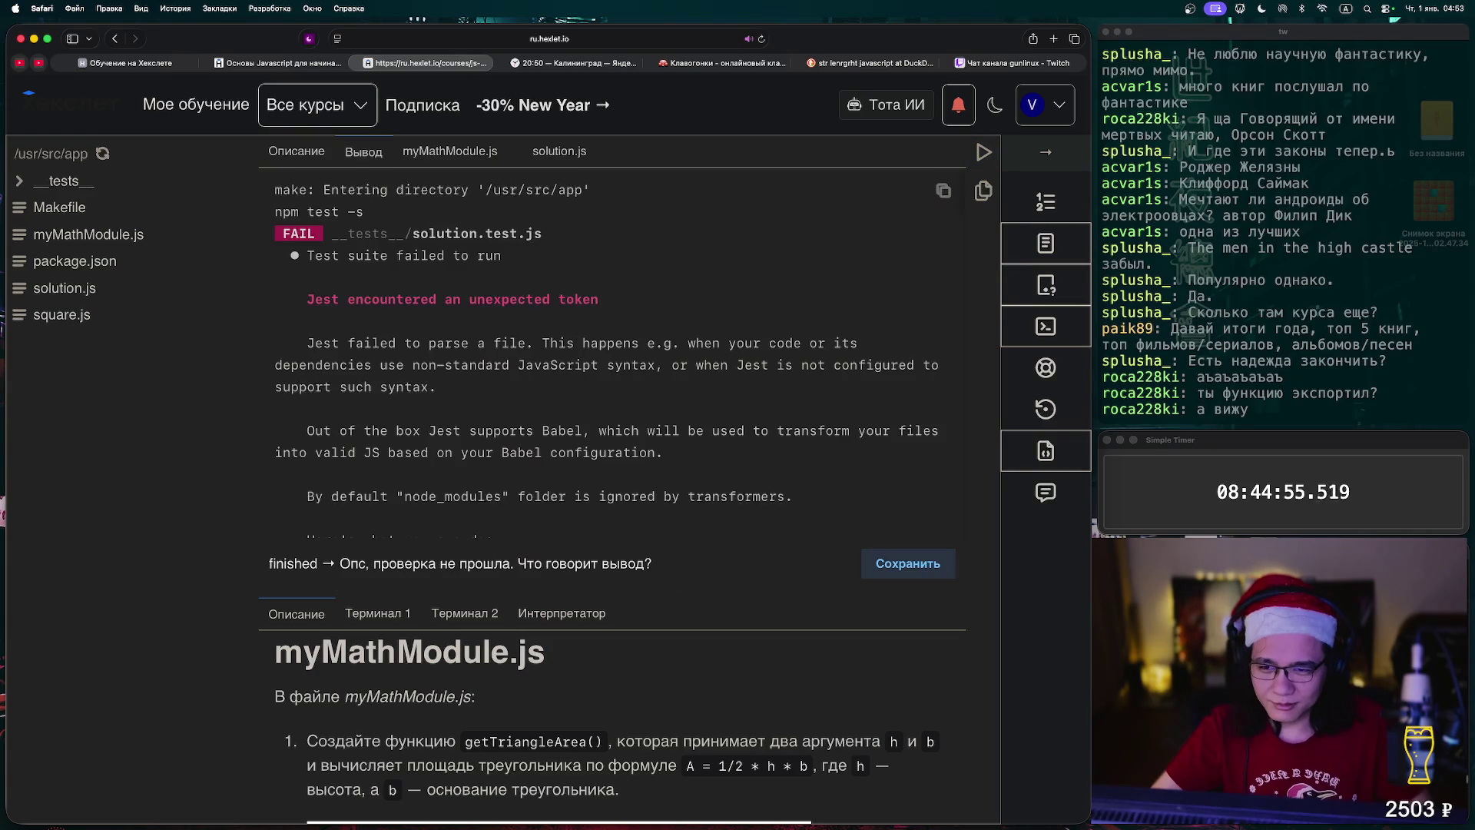
pyautogui.click(451, 151)
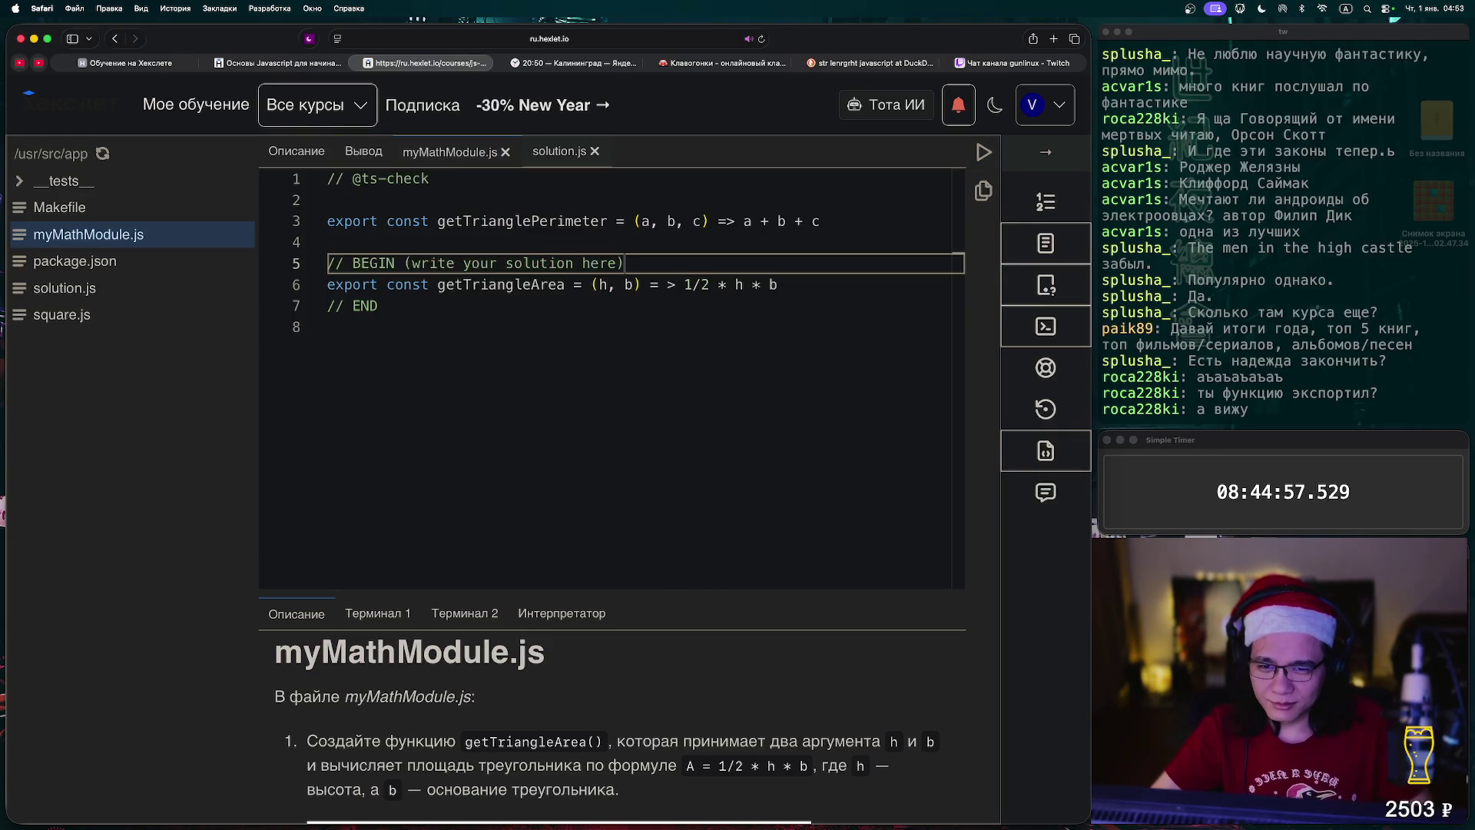
pyautogui.click(560, 151)
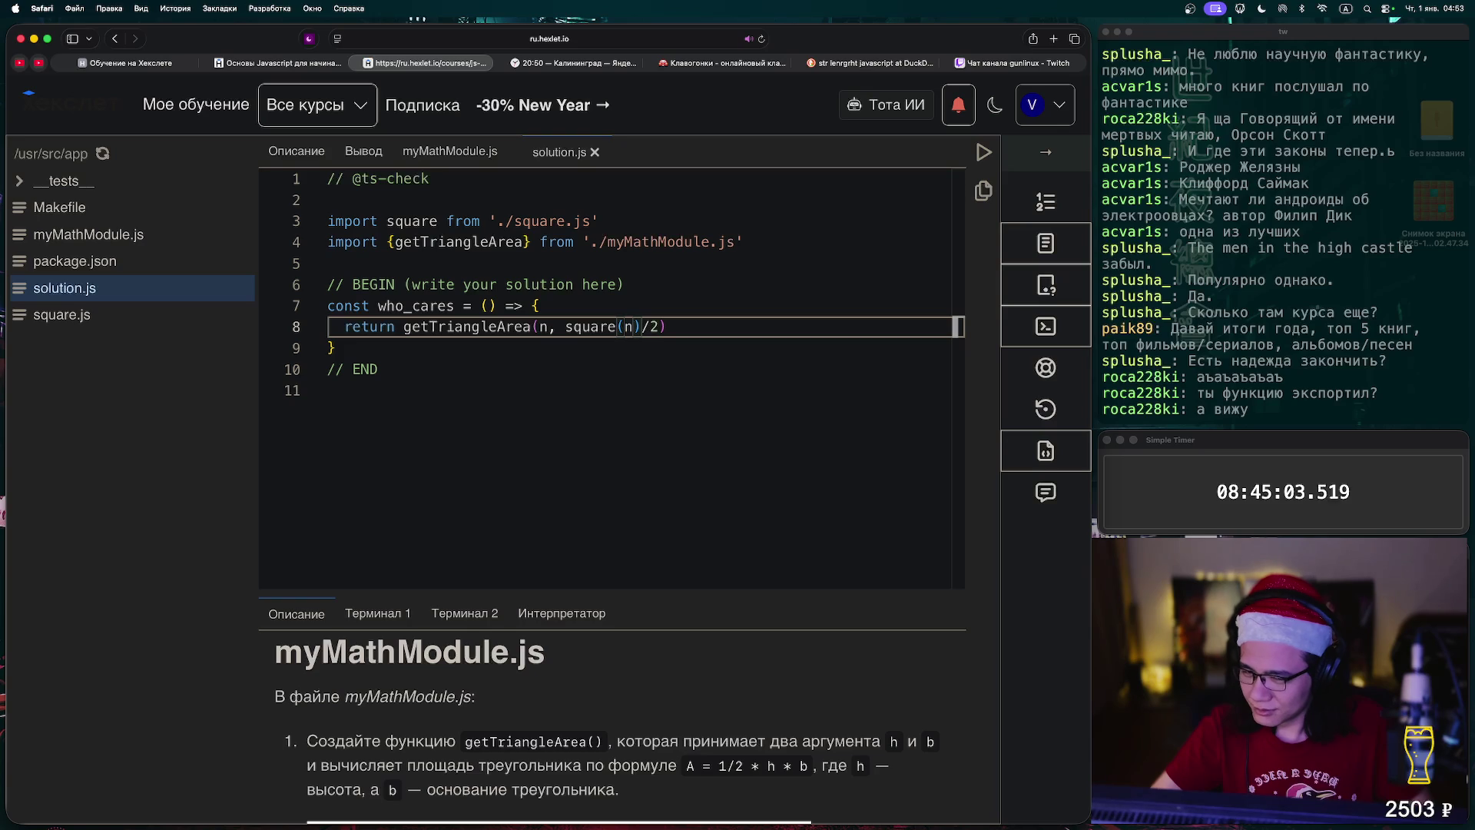
# - Check the task's getTriangleArea requirements against both files, ending back in solution.js
pyautogui.click(297, 152)
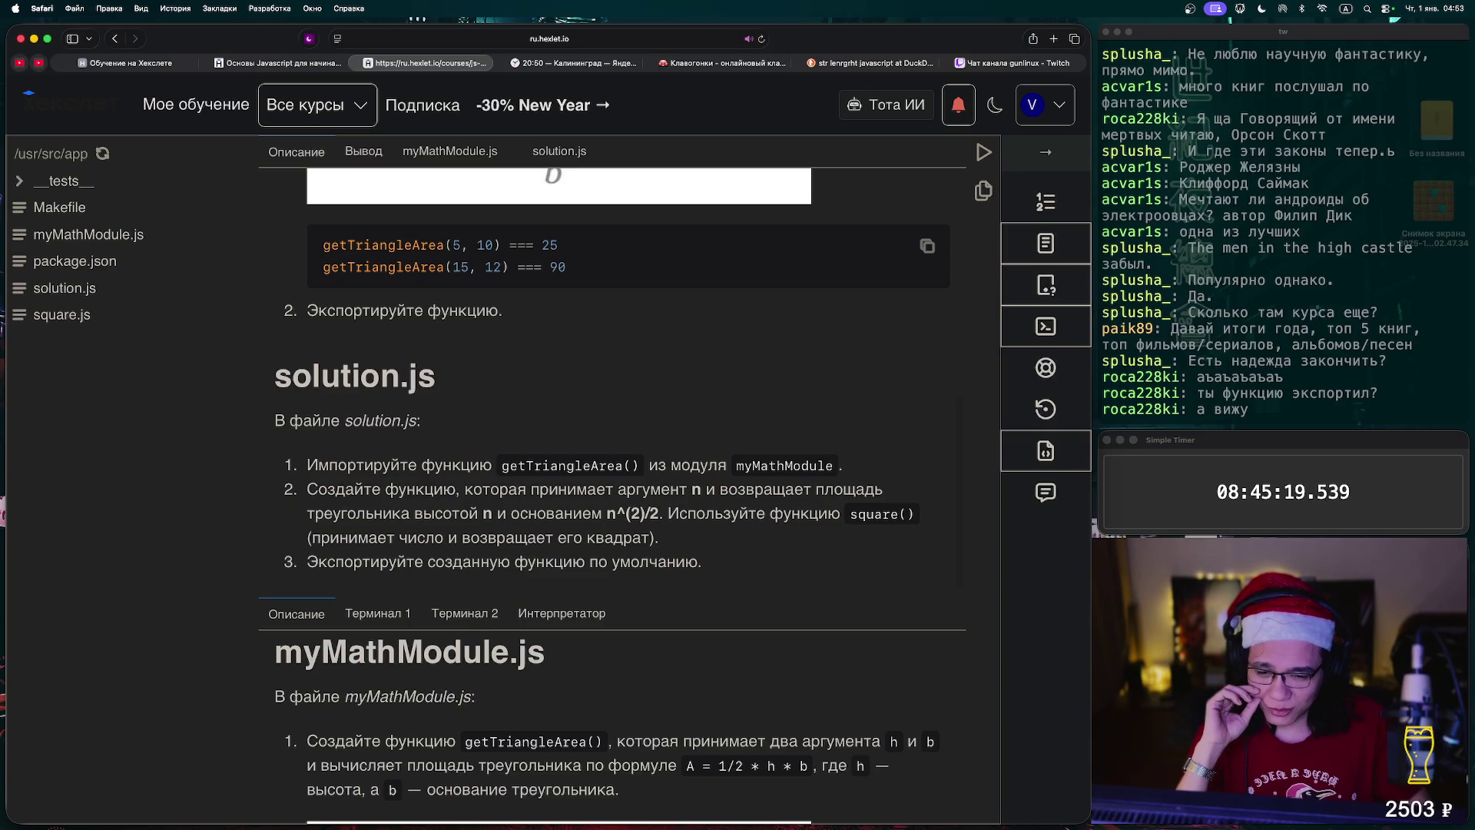
pyautogui.click(450, 152)
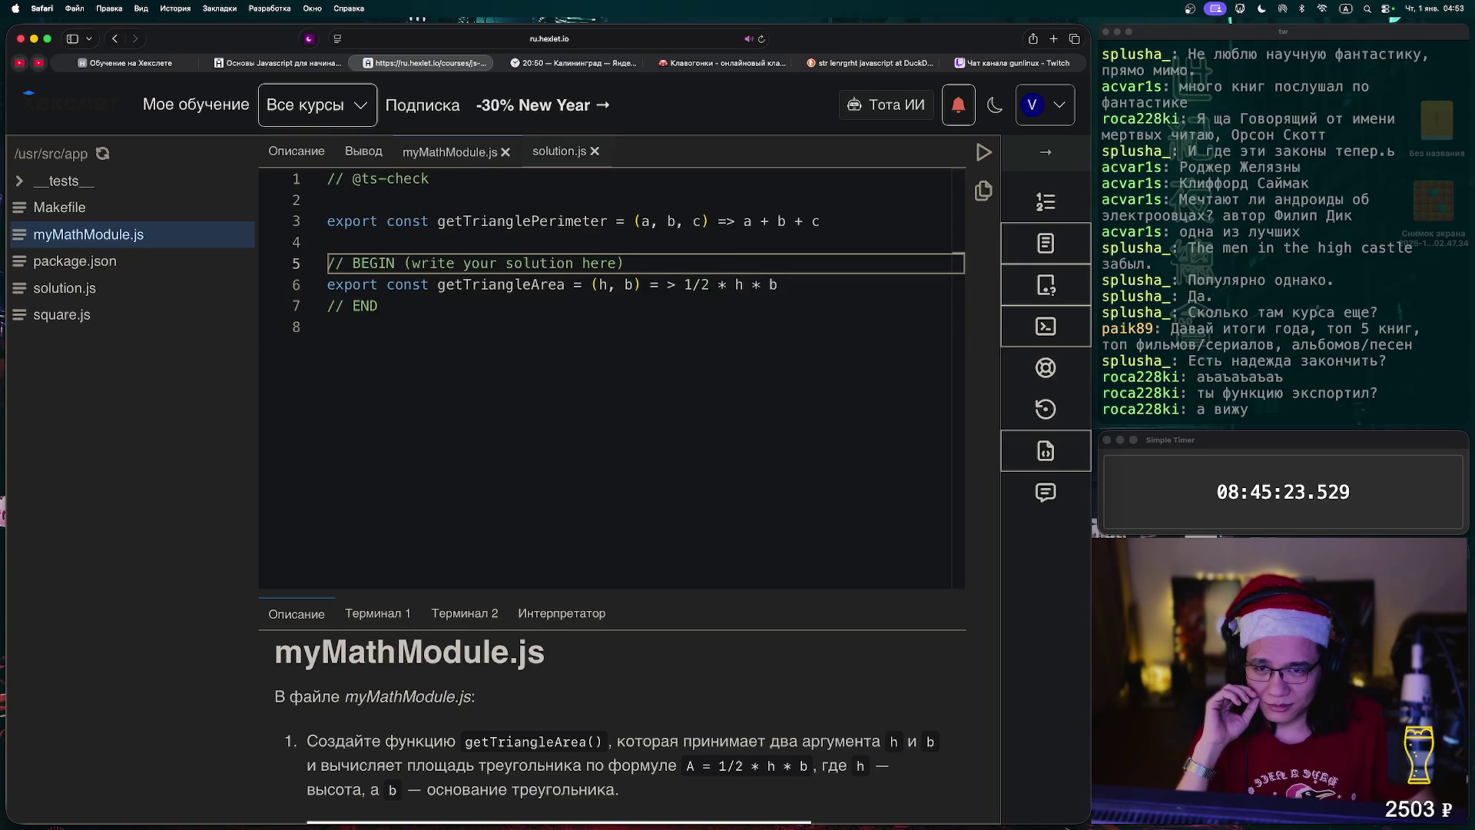
pyautogui.click(560, 152)
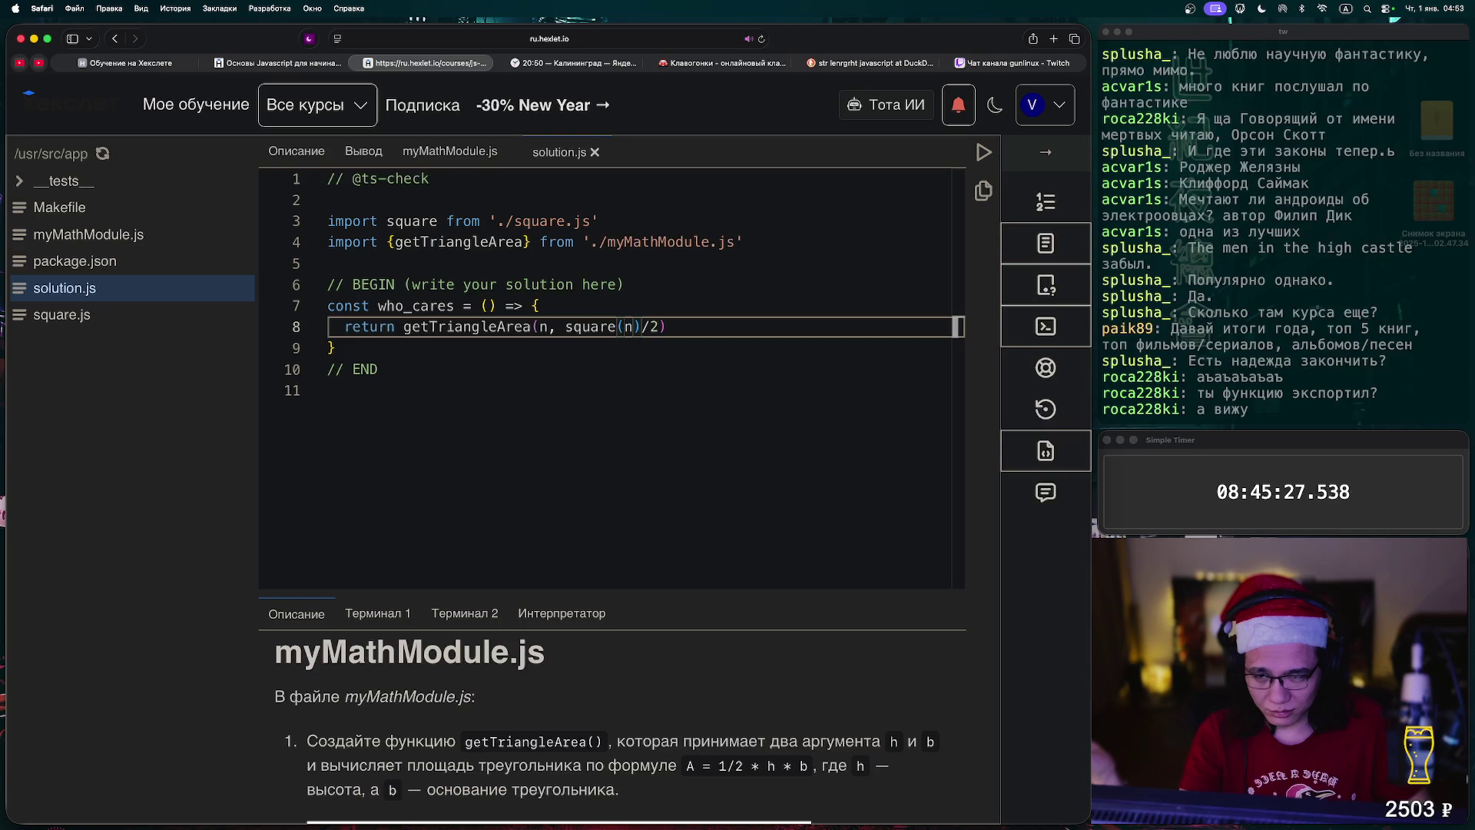
pyautogui.click(297, 151)
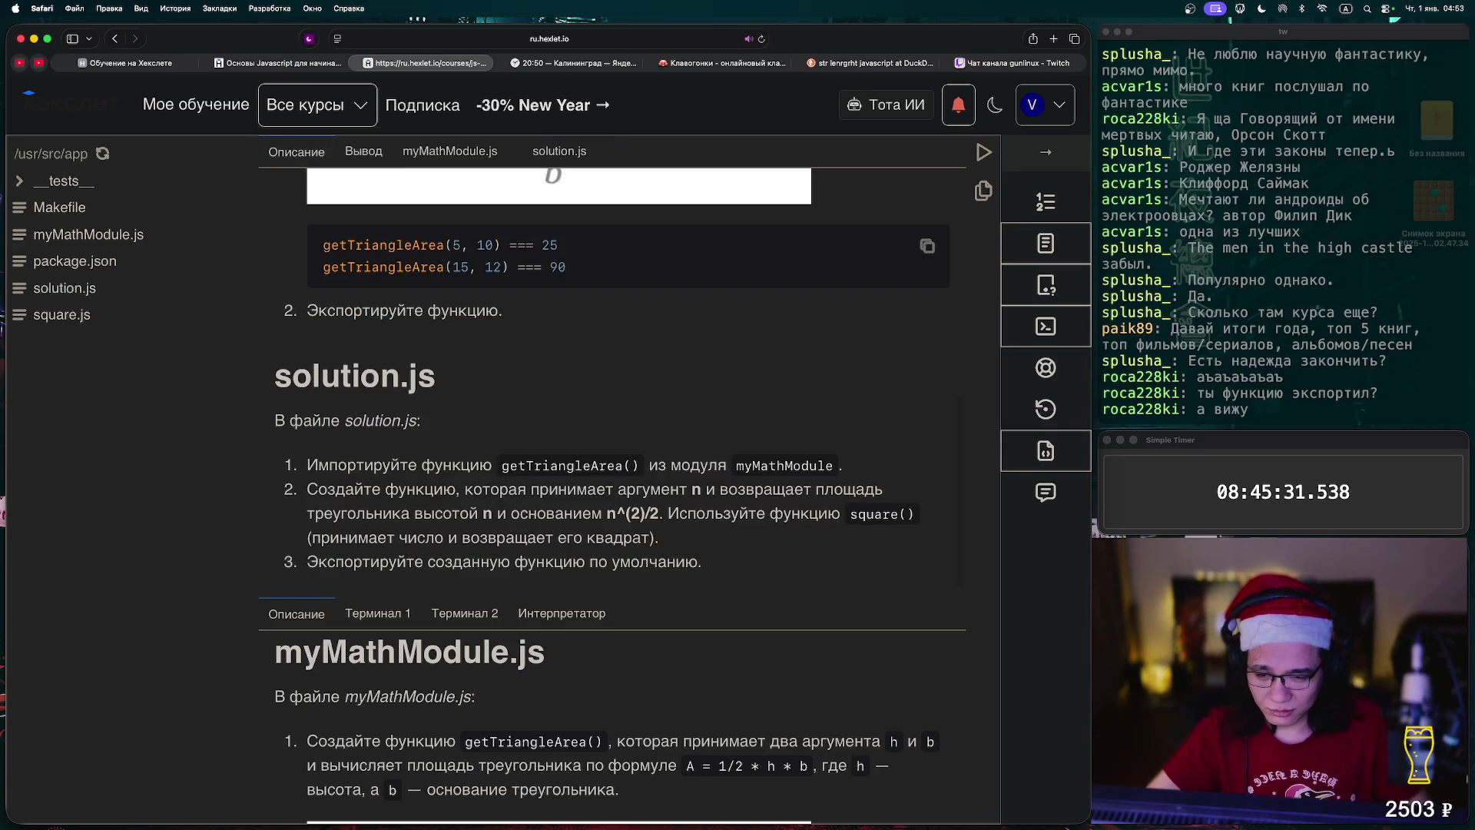
pyautogui.scroll(3, 612, 307)
pyautogui.scroll(-3, 613, 308)
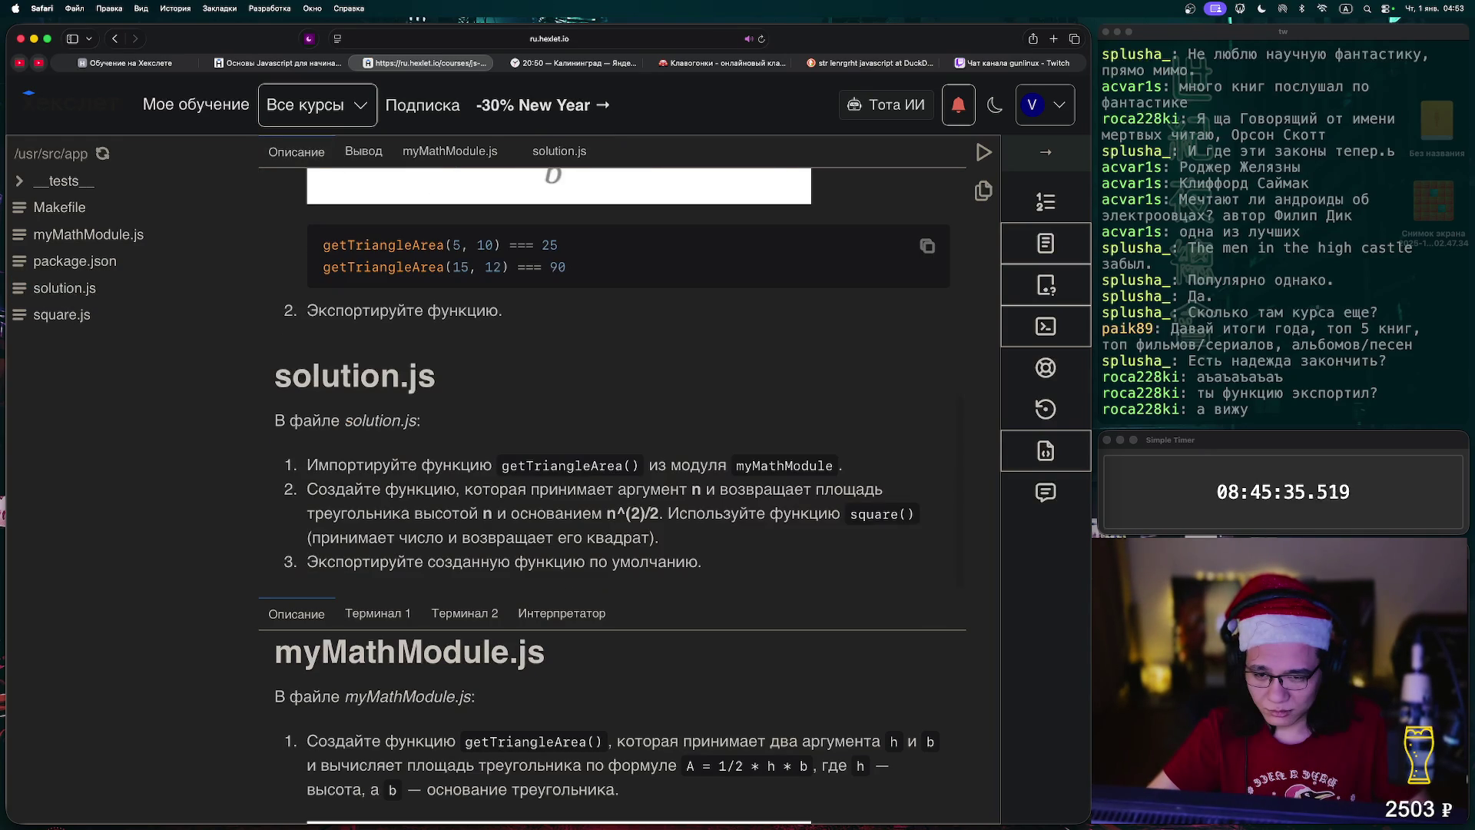
pyautogui.doubleClick(561, 466)
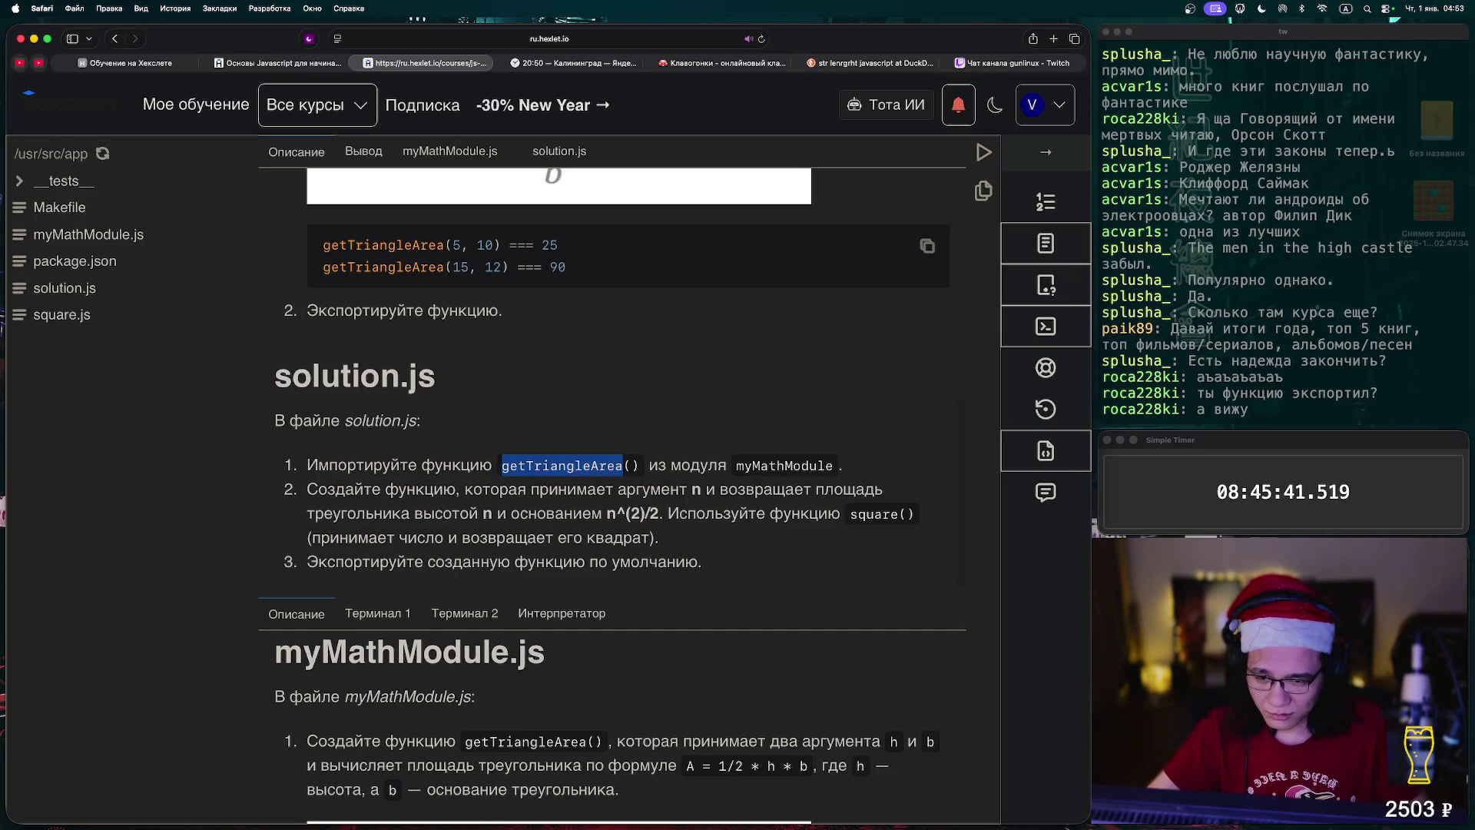
pyautogui.click(560, 151)
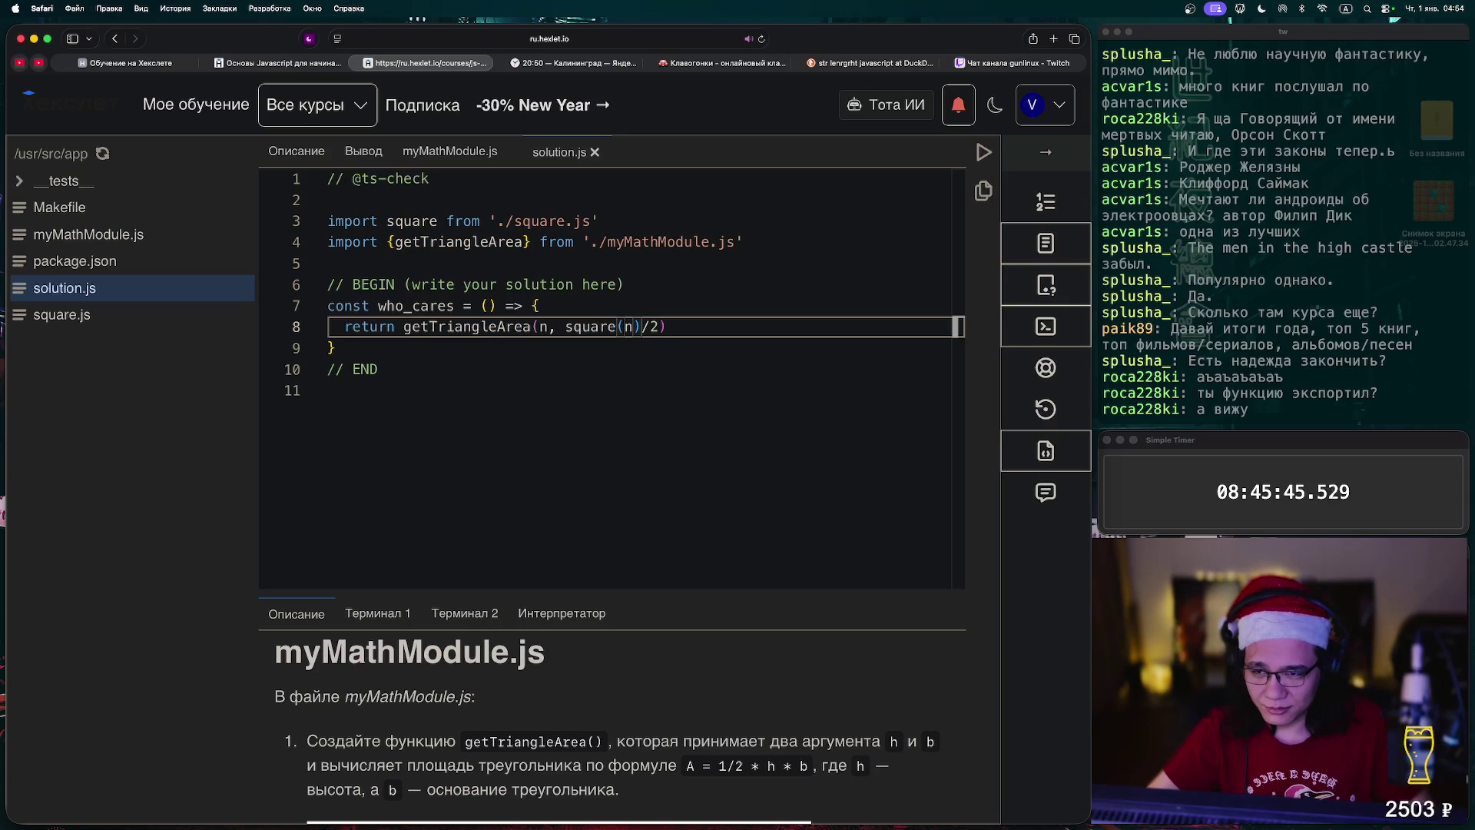
# - Add 'export' before const on line 7 of solution.js and rerun the tests
pyautogui.click(328, 305)
pyautogui.write('export')
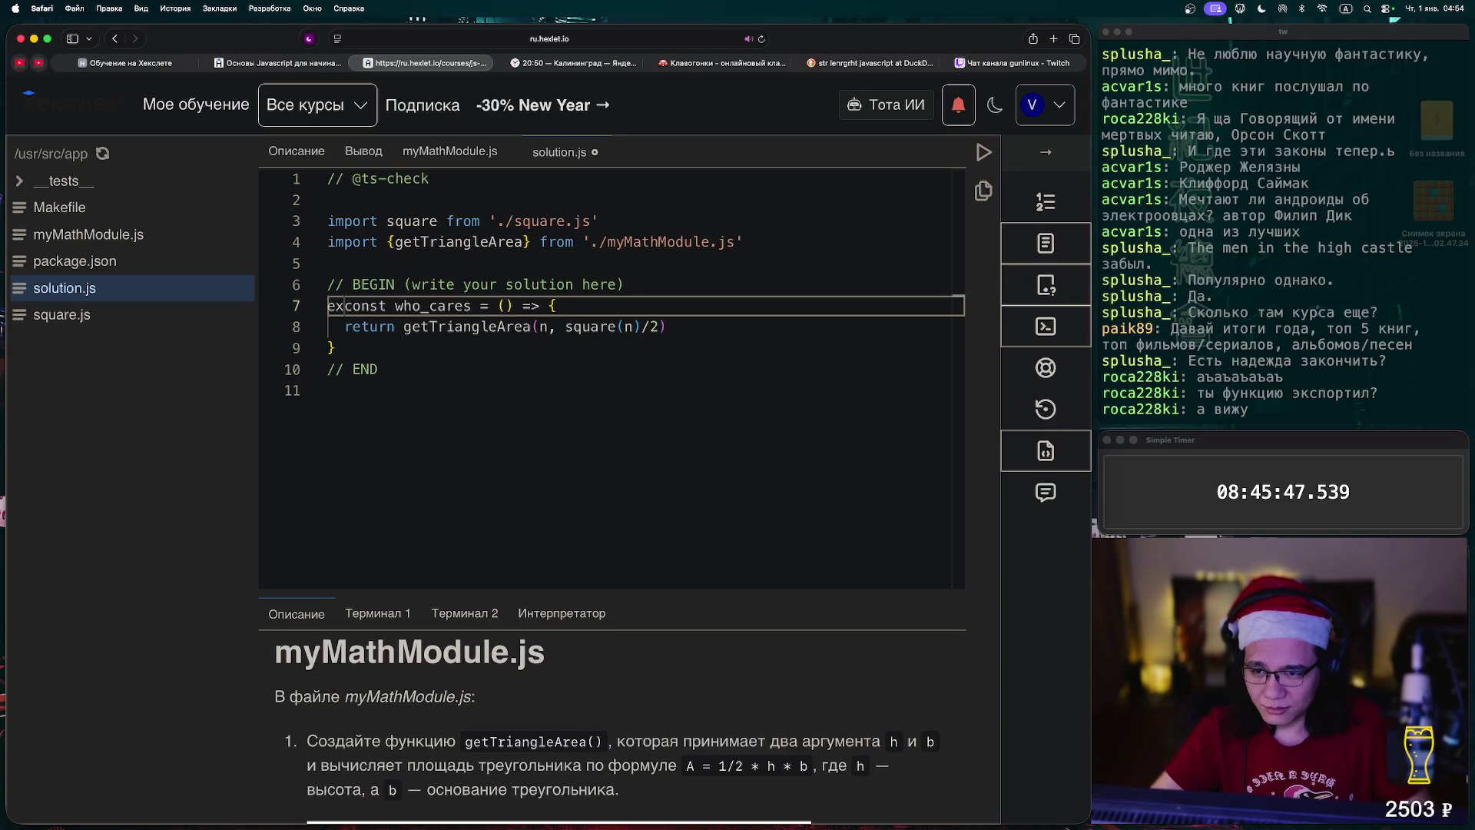
pyautogui.hotkey('ctrl', 'Return')
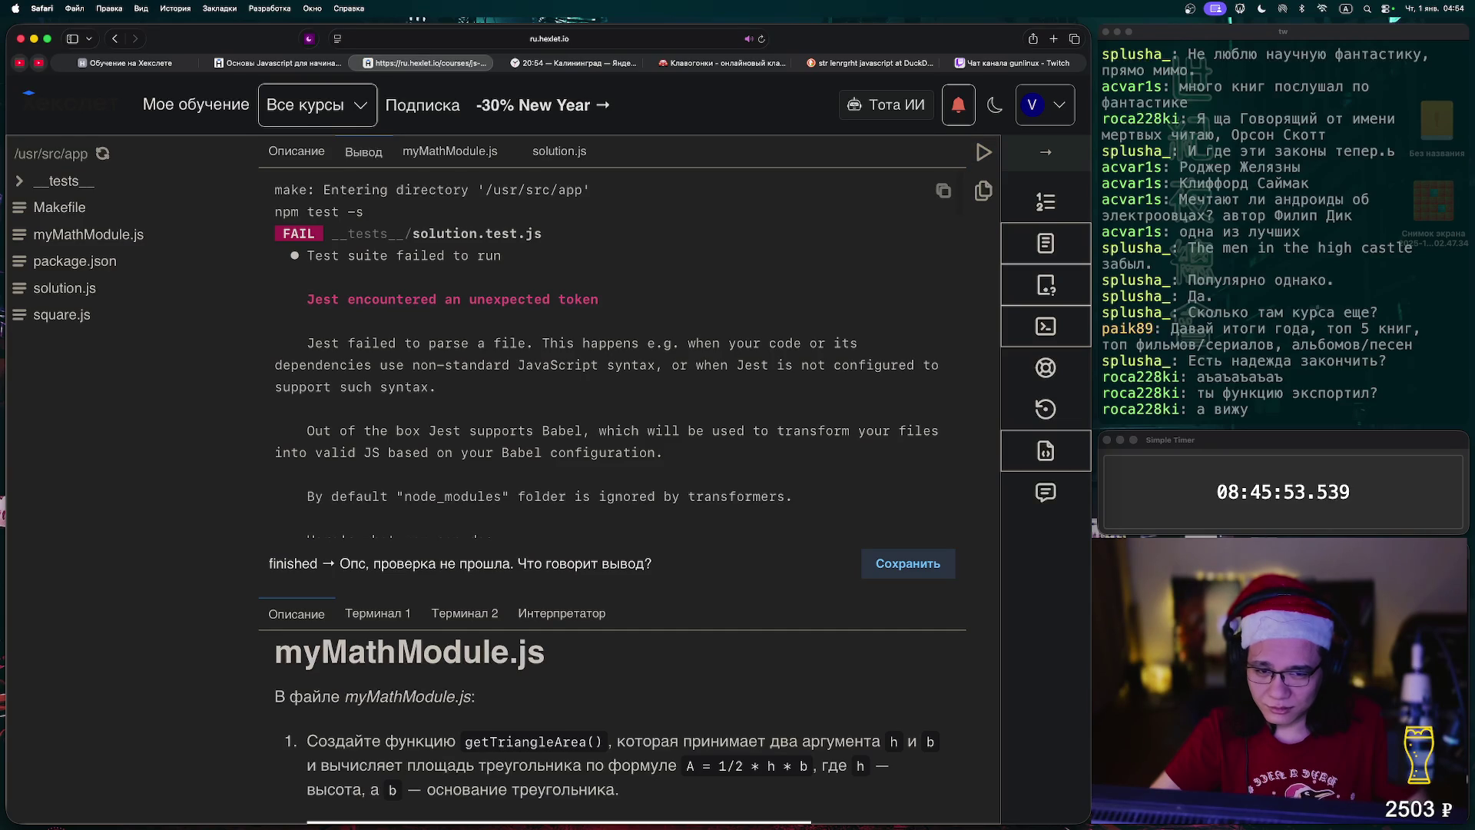
pyautogui.scroll(-10, 615, 346)
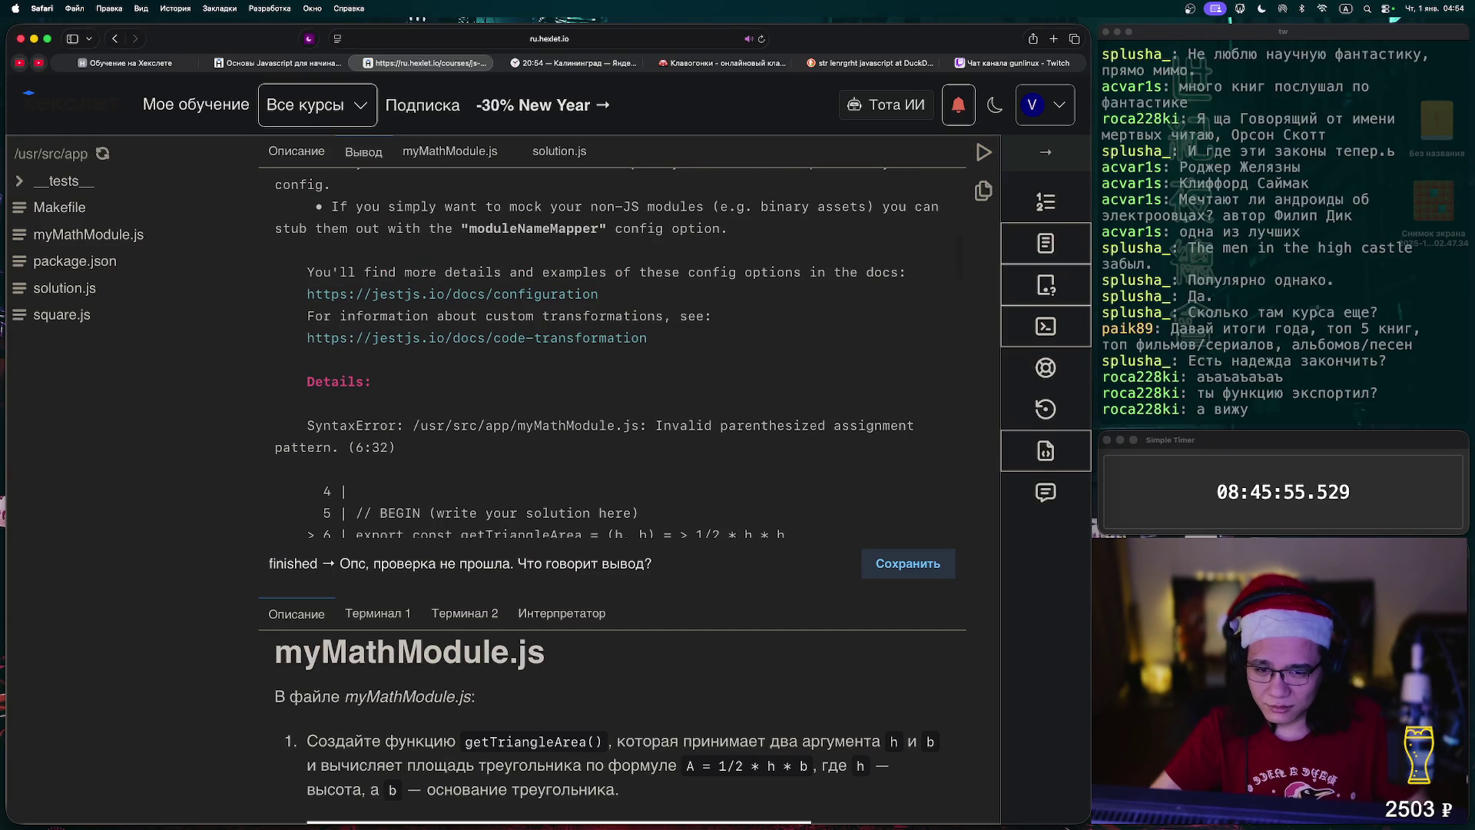
pyautogui.scroll(-5, 615, 346)
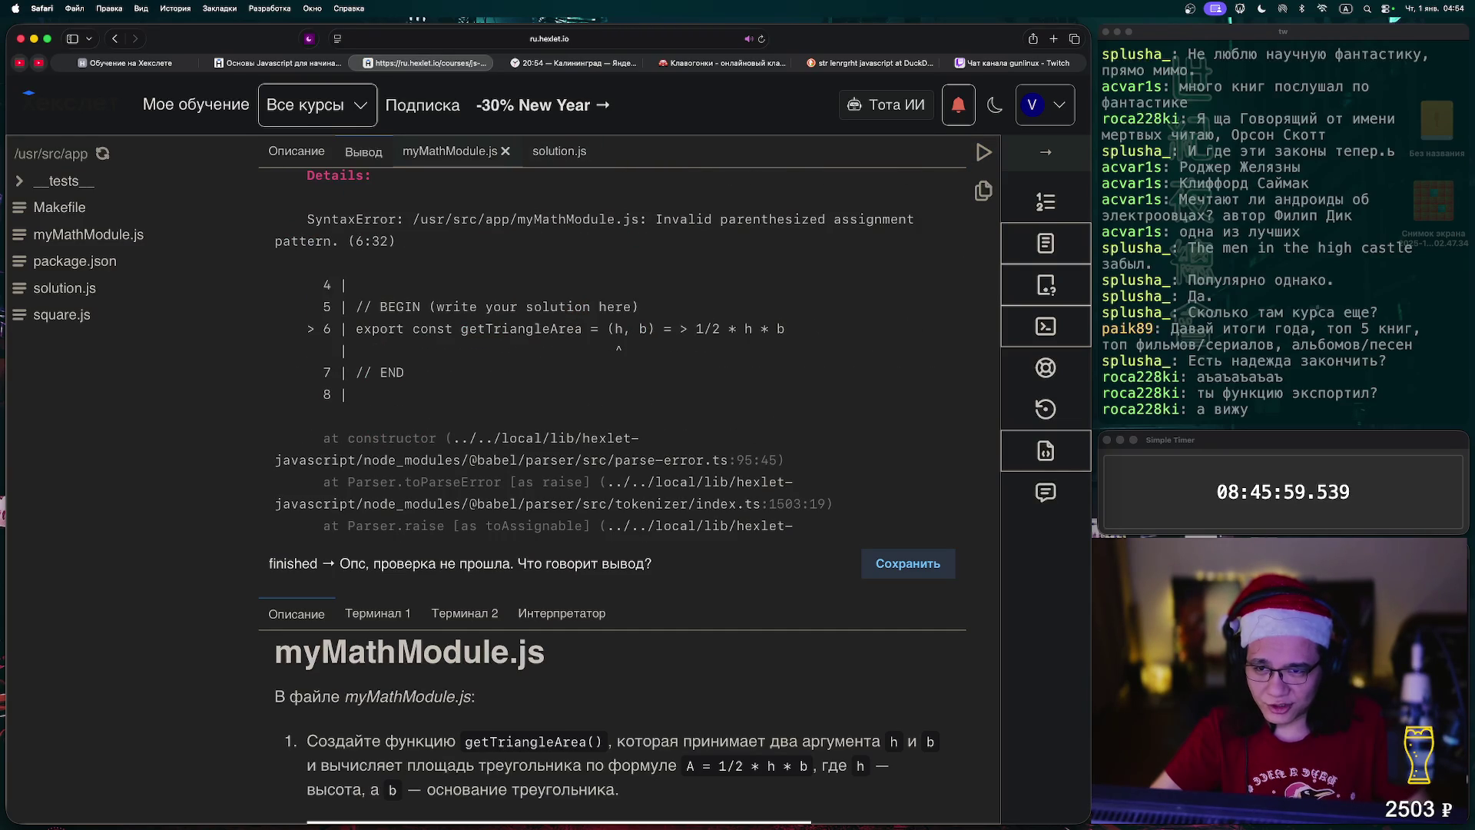
# - Fix getTriangleArea's broken '= >' arrow to '=>' in myMathModule.js and rerun the checks
pyautogui.click(450, 152)
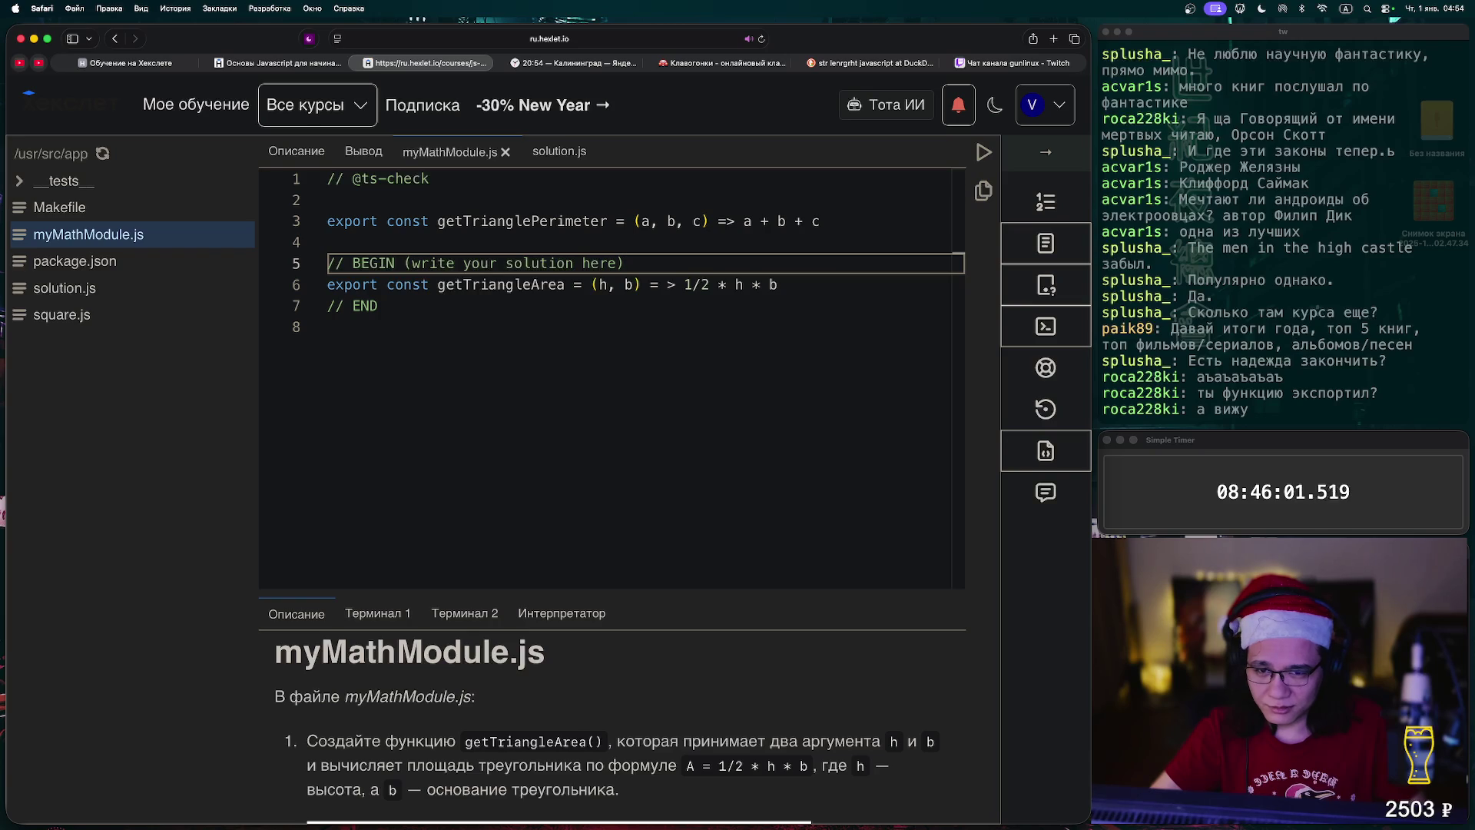
pyautogui.click(667, 285)
pyautogui.press('BackSpace')
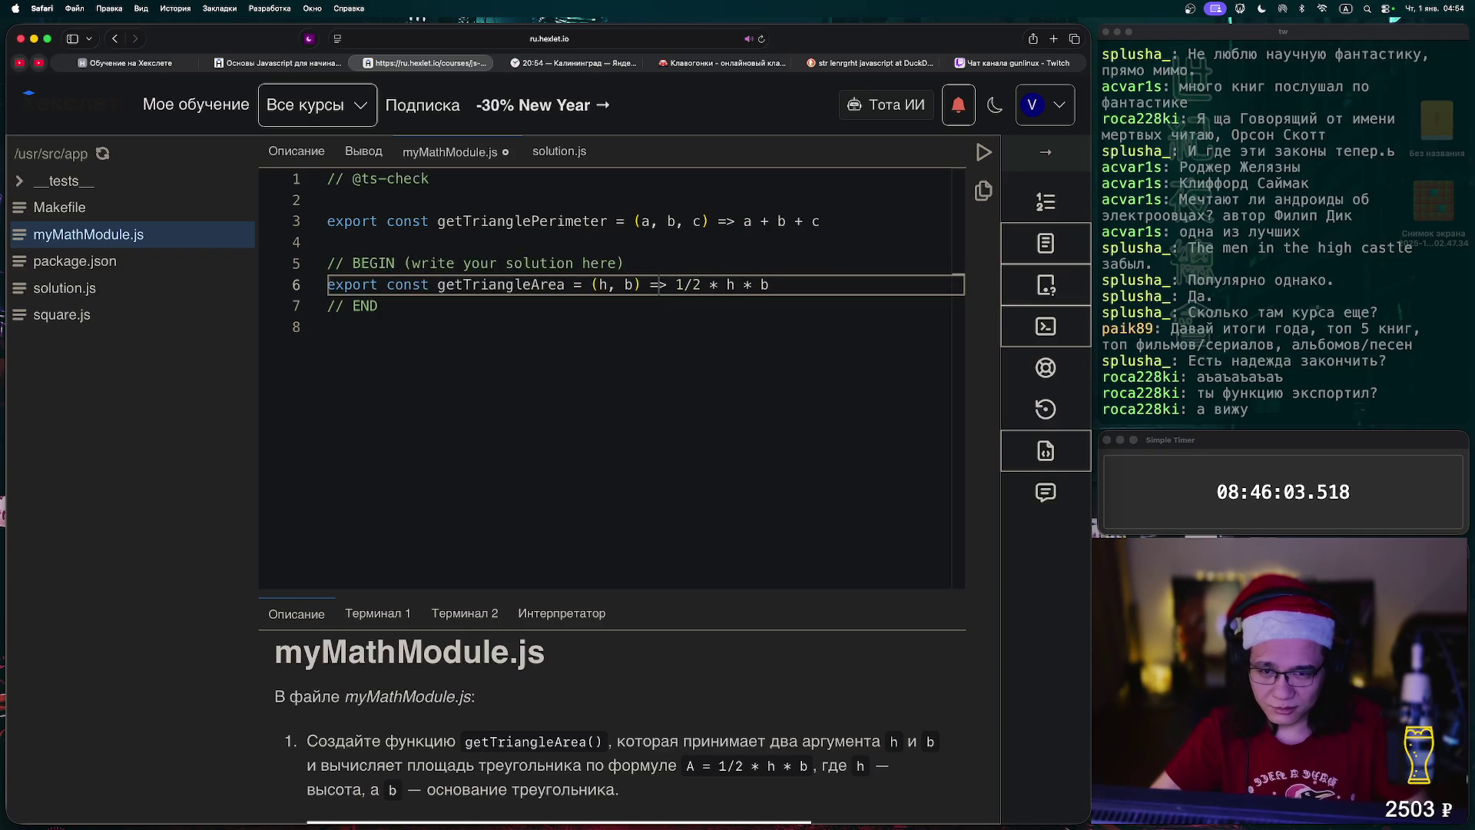
pyautogui.click(983, 152)
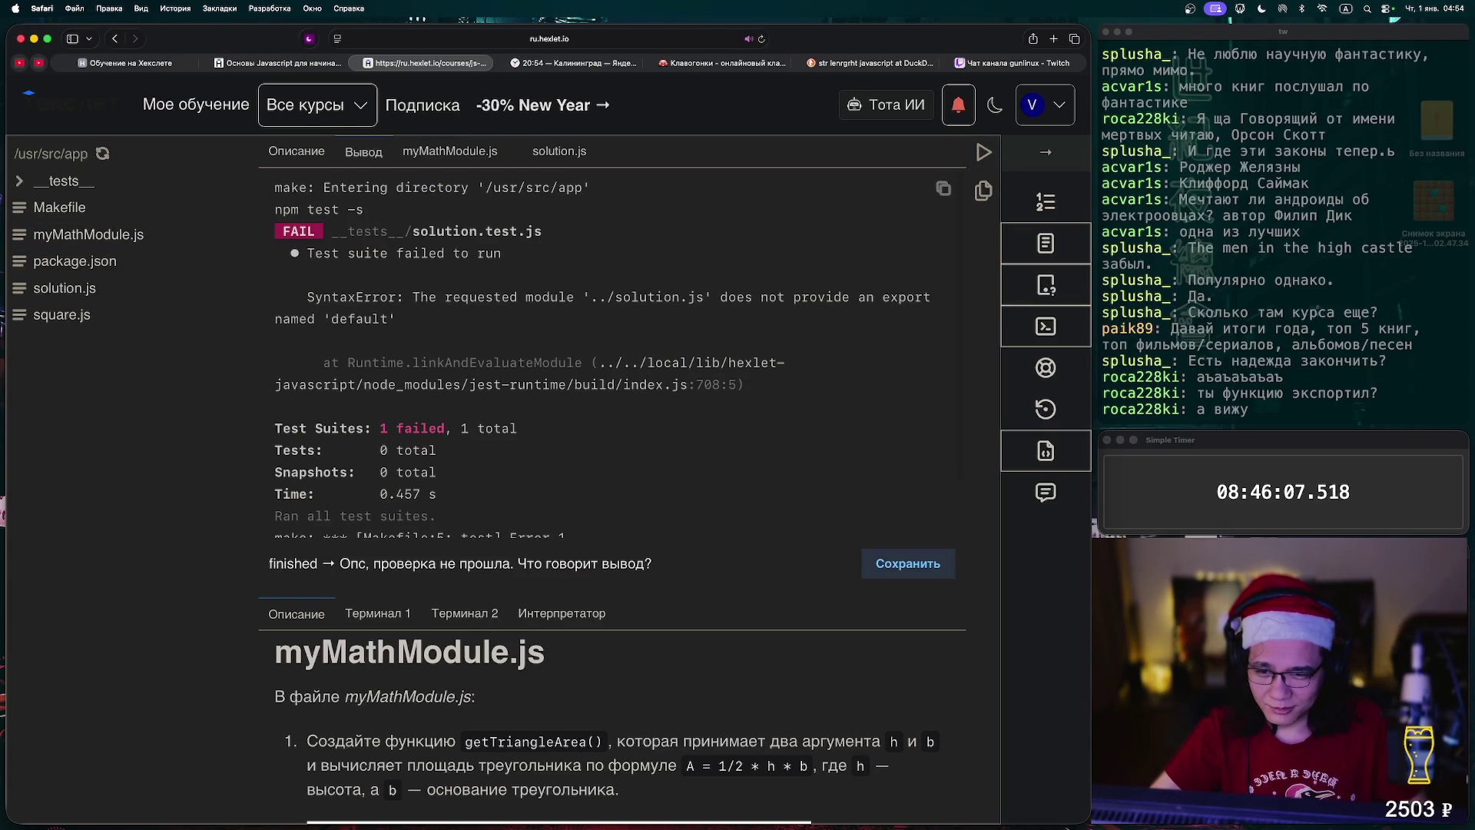
# - Copy the missing default export error message, briefly opening and closing a new Safari tab
pyautogui.scroll(-2, 614, 353)
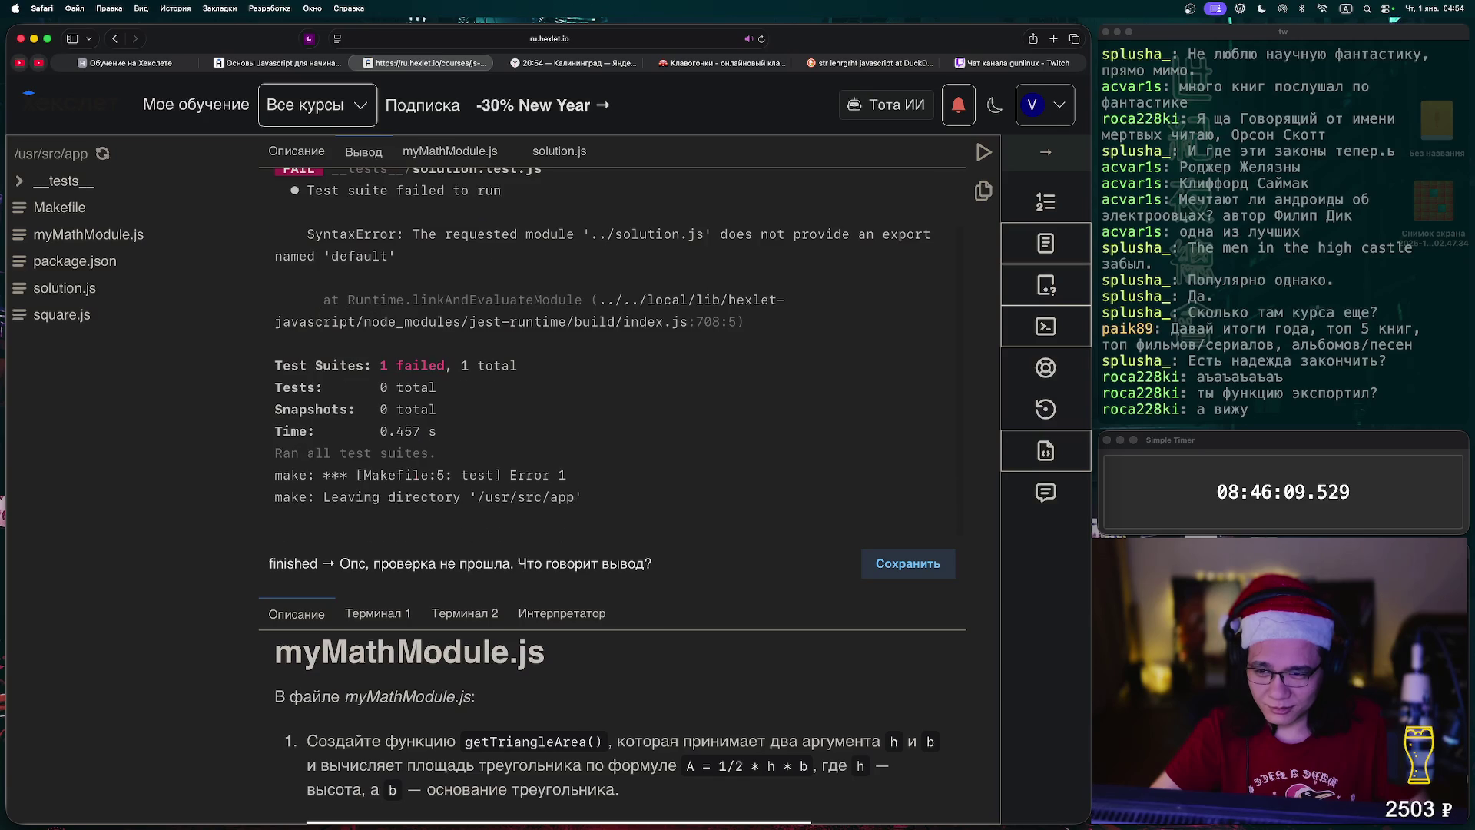
pyautogui.doubleClick(360, 256)
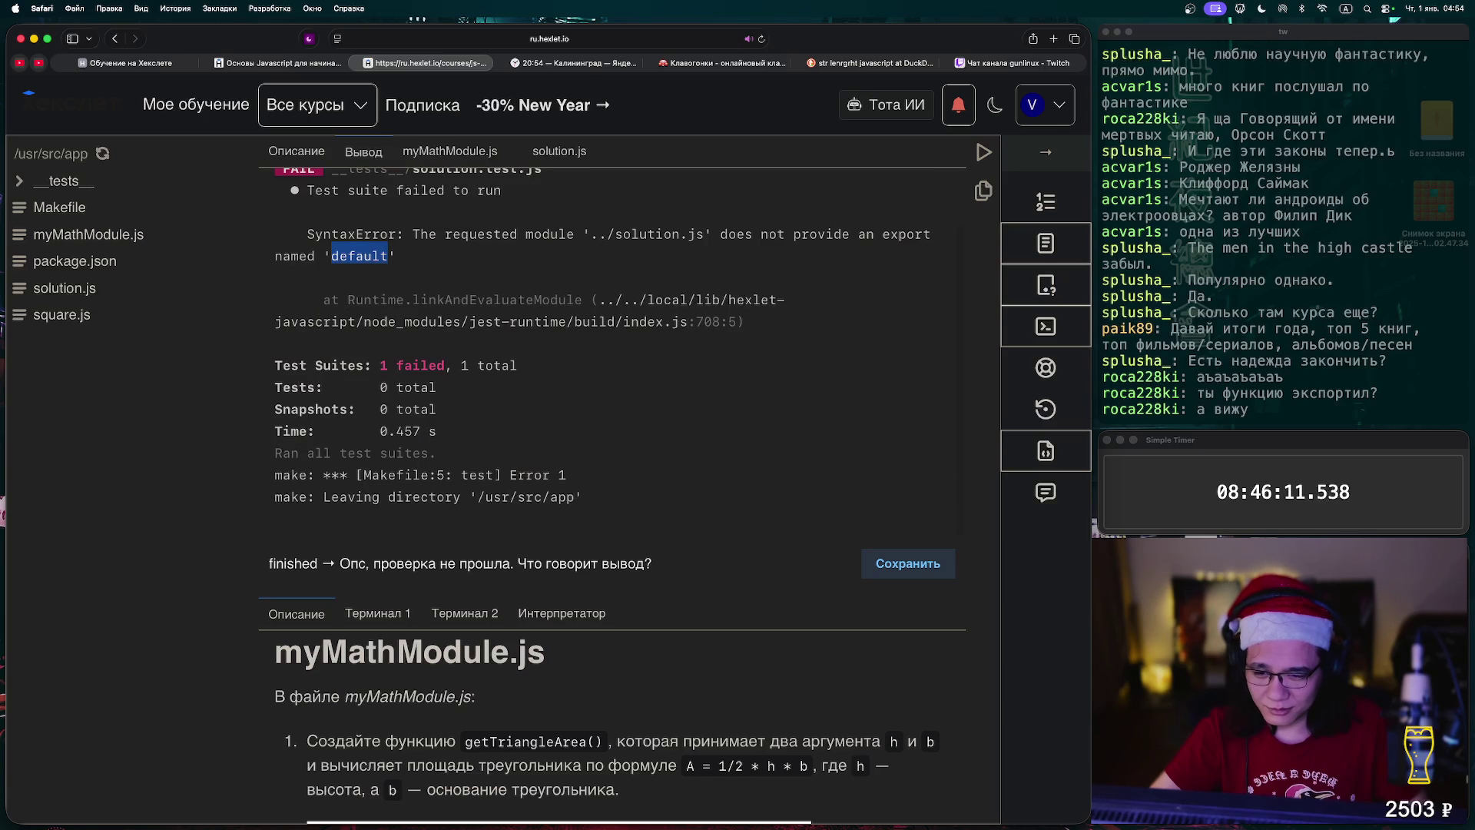
pyautogui.moveTo(397, 256); pyautogui.dragTo(413, 233)
pyautogui.press('super+c')
pyautogui.press('super+t')
pyautogui.press('super+w')
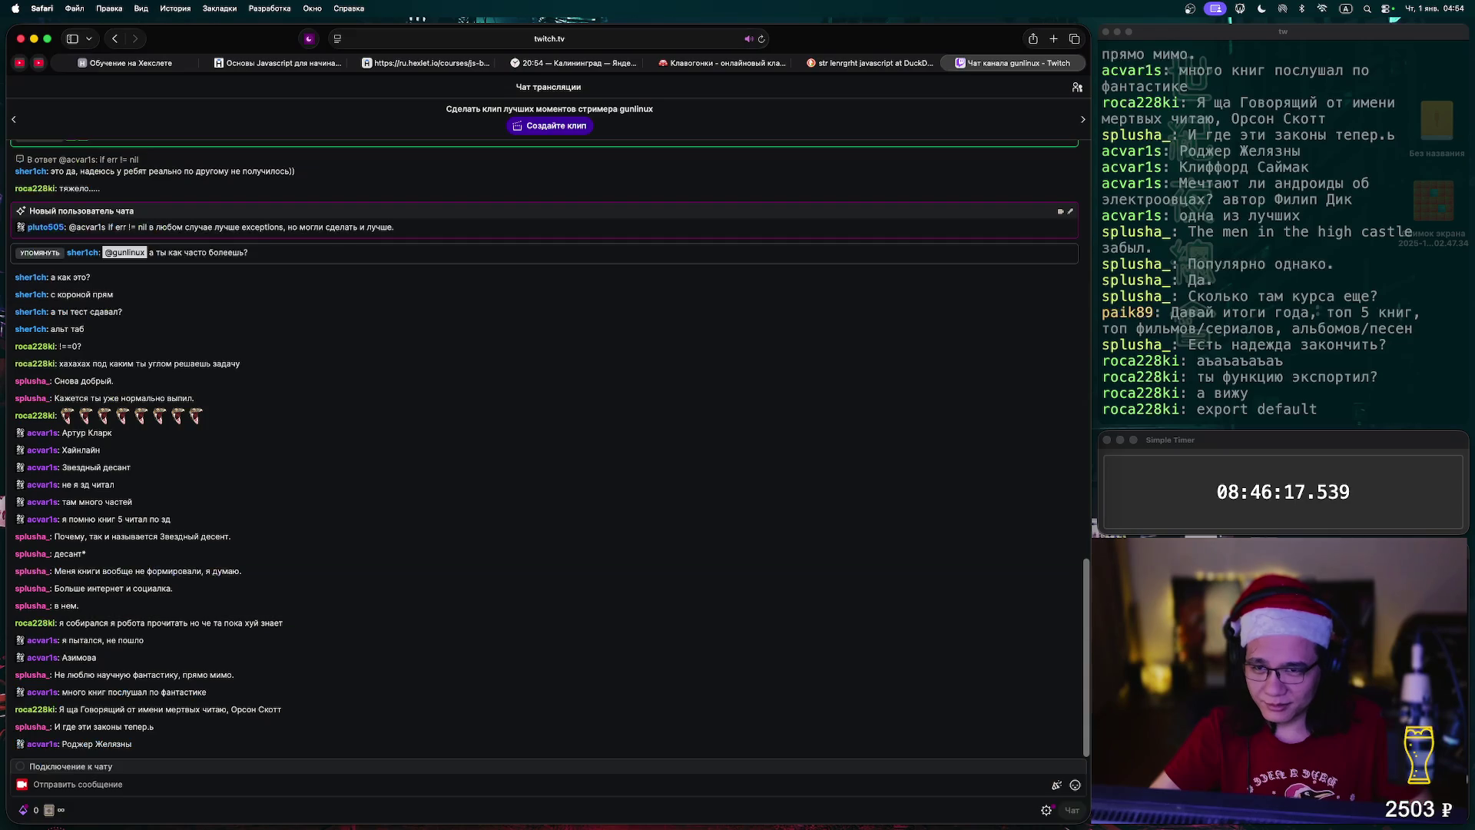
pyautogui.click(408, 63)
# - Insert 'default' after export in solution.js and run the checks
pyautogui.click(559, 151)
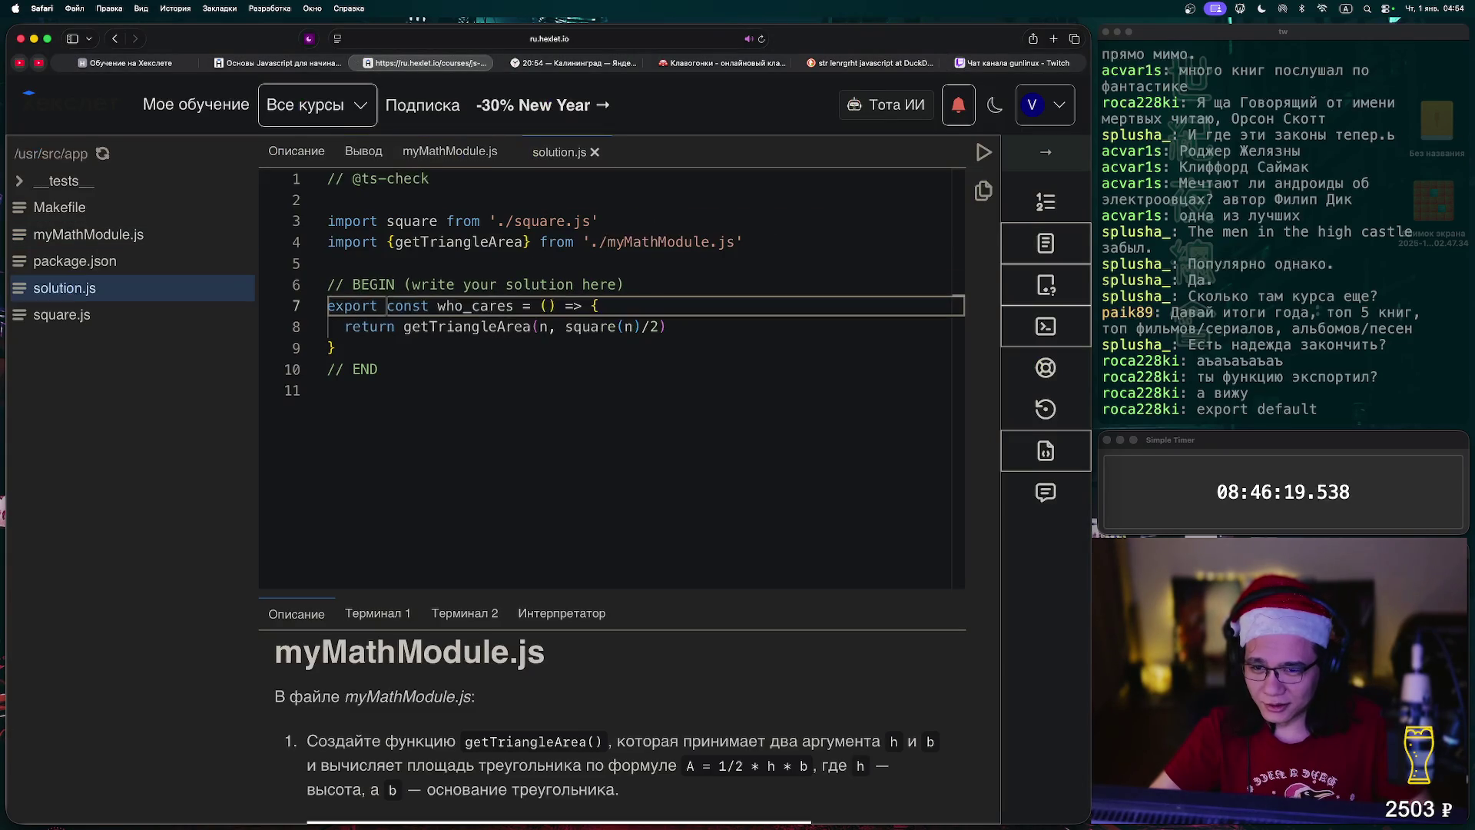
pyautogui.write('default')
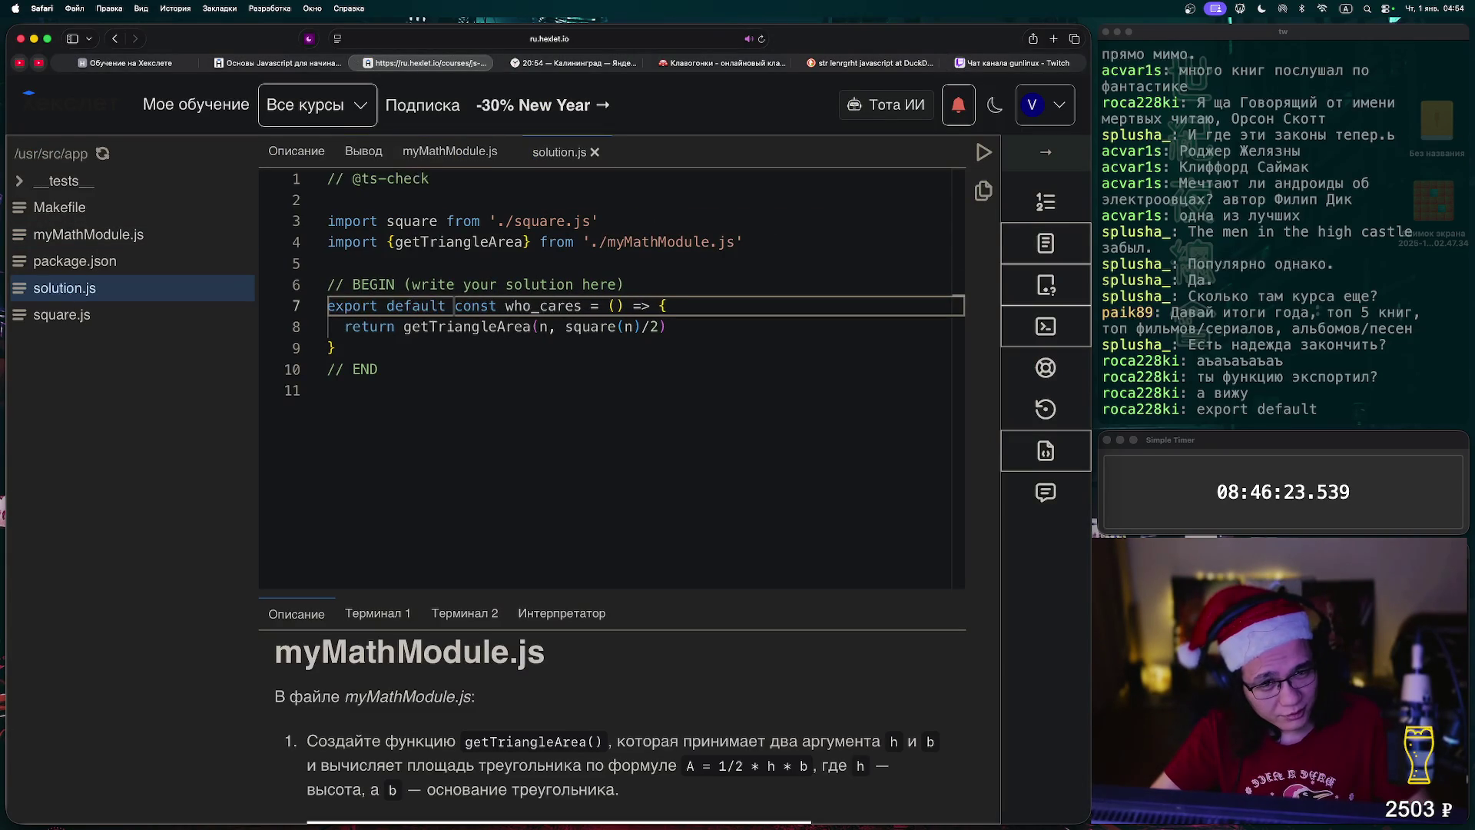
pyautogui.click(983, 152)
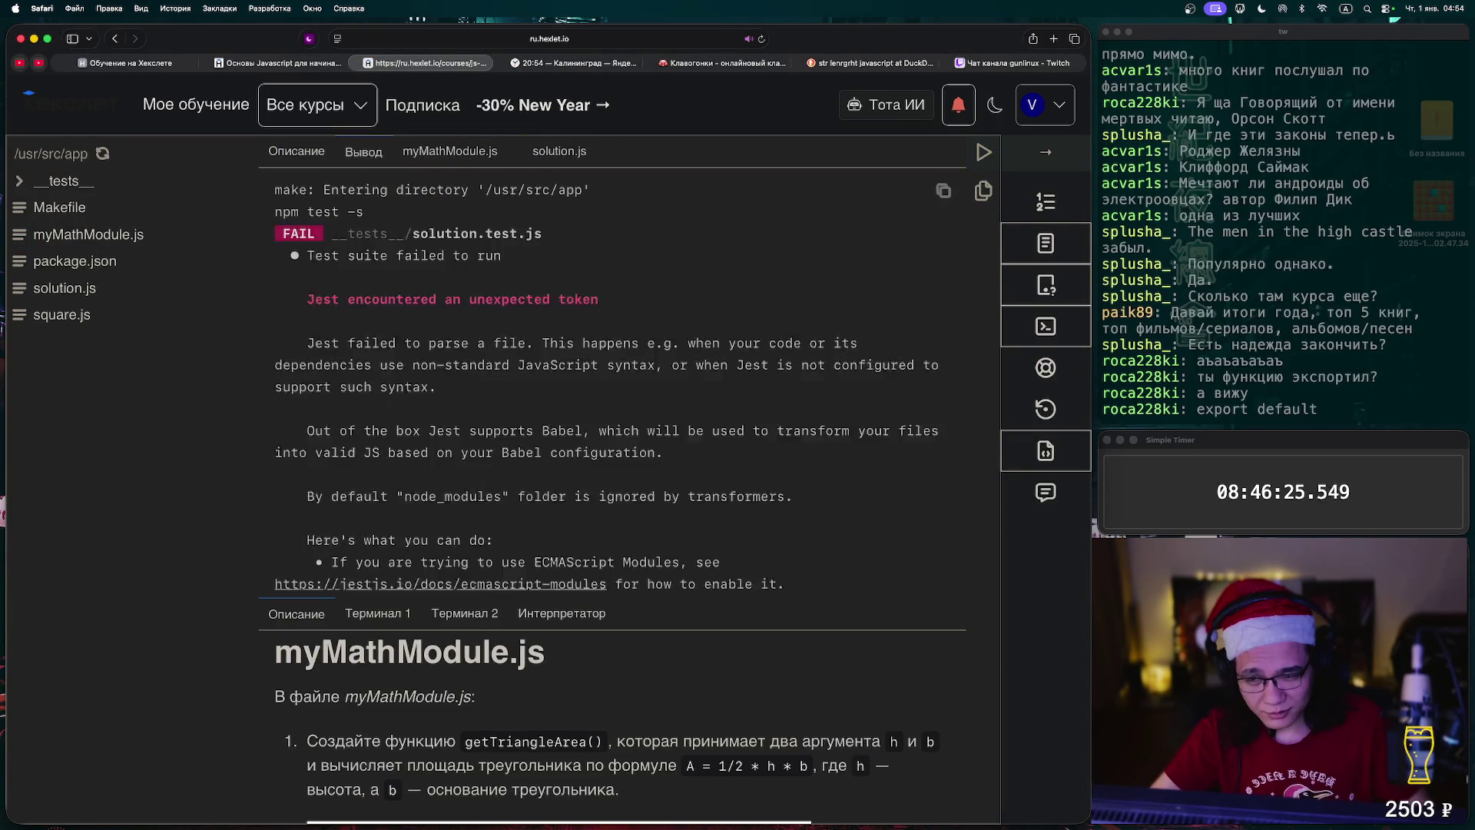
# - Read the default-export syntax error, reopen Описание, and switch to the Основы JavaScript course tab
pyautogui.scroll(-5, 606, 352)
pyautogui.scroll(-15, 606, 352)
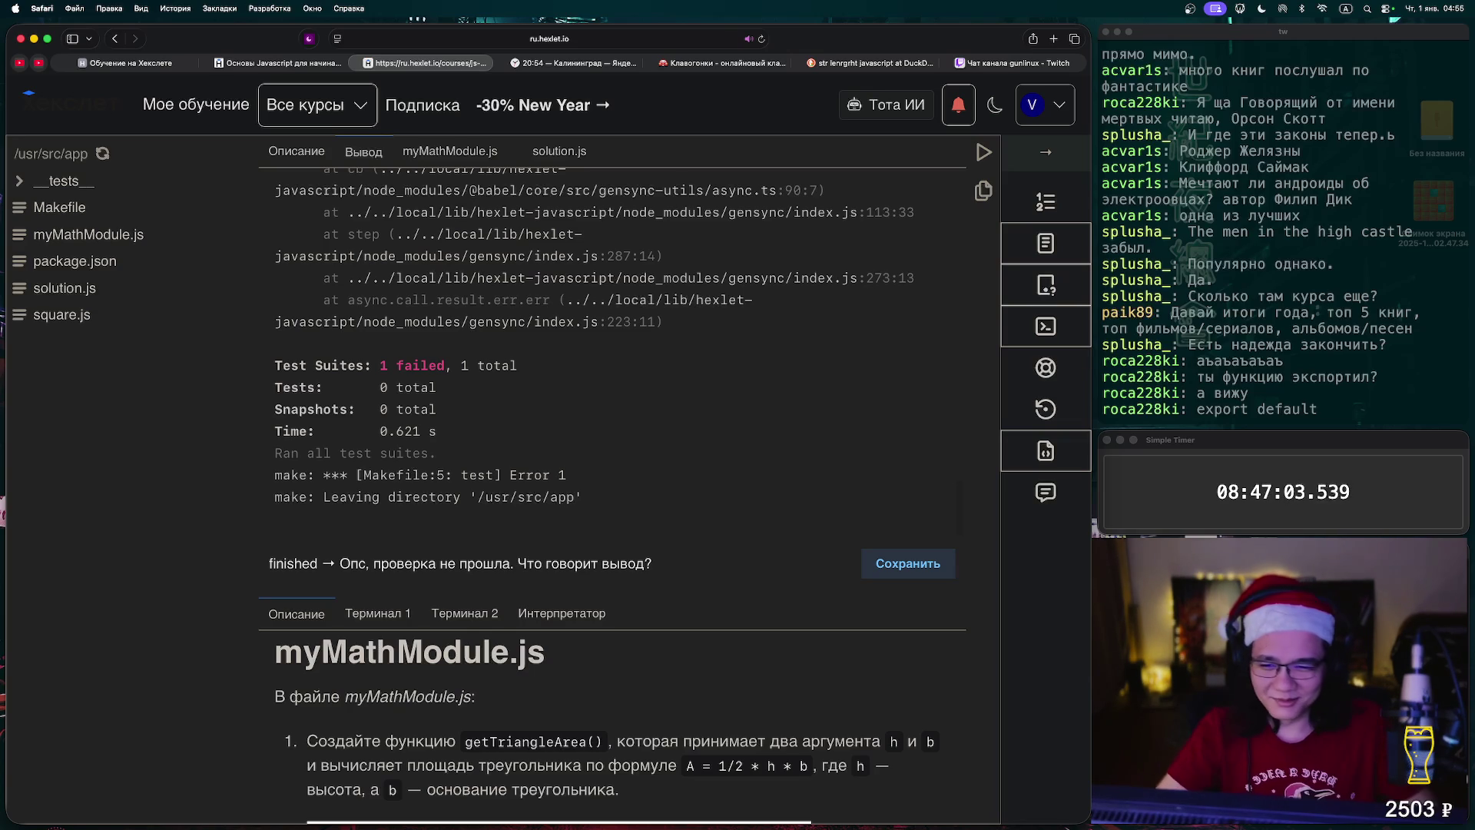
pyautogui.scroll(10, 595, 353)
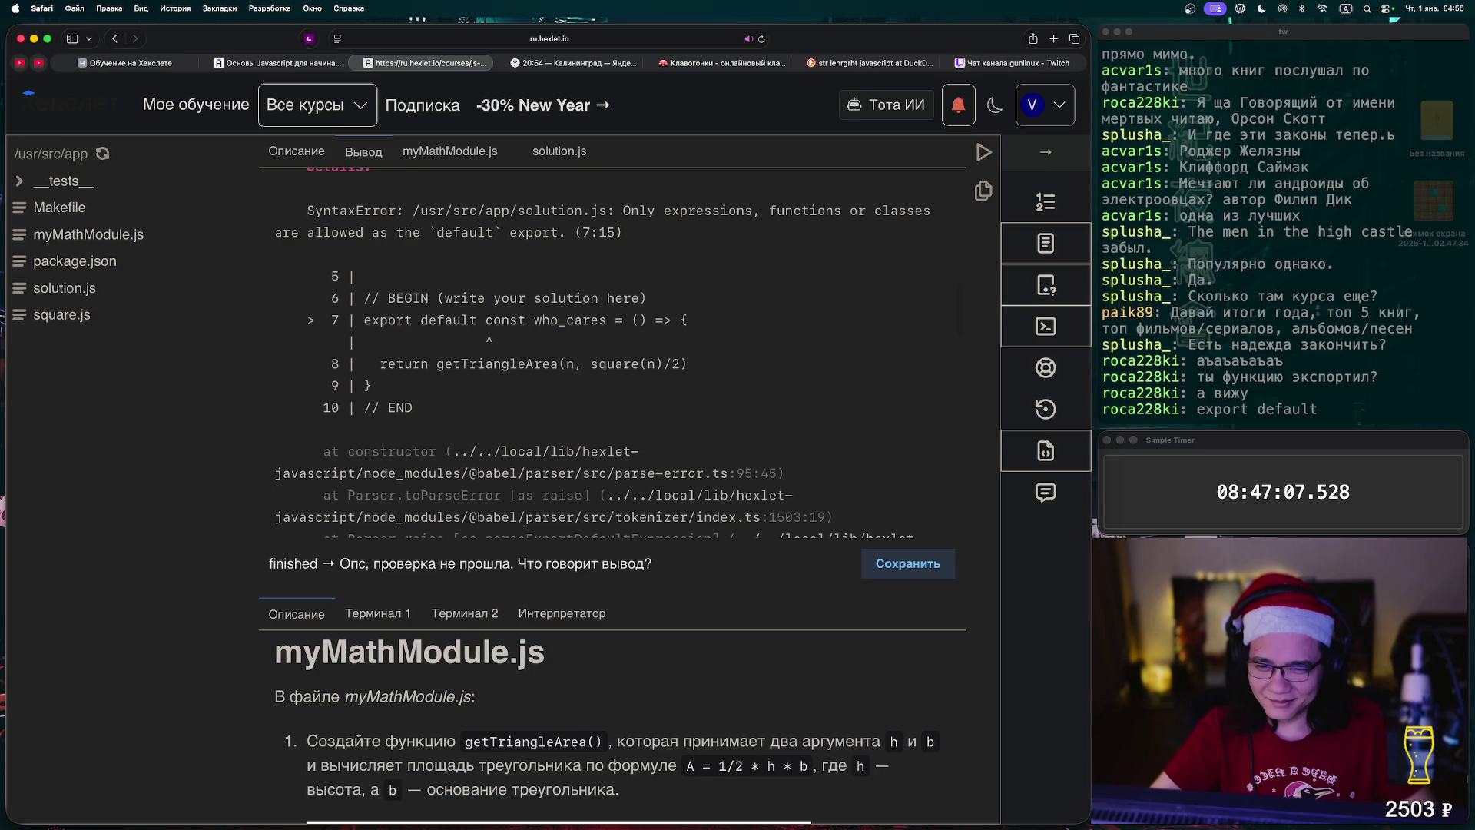
pyautogui.scroll(3, 615, 346)
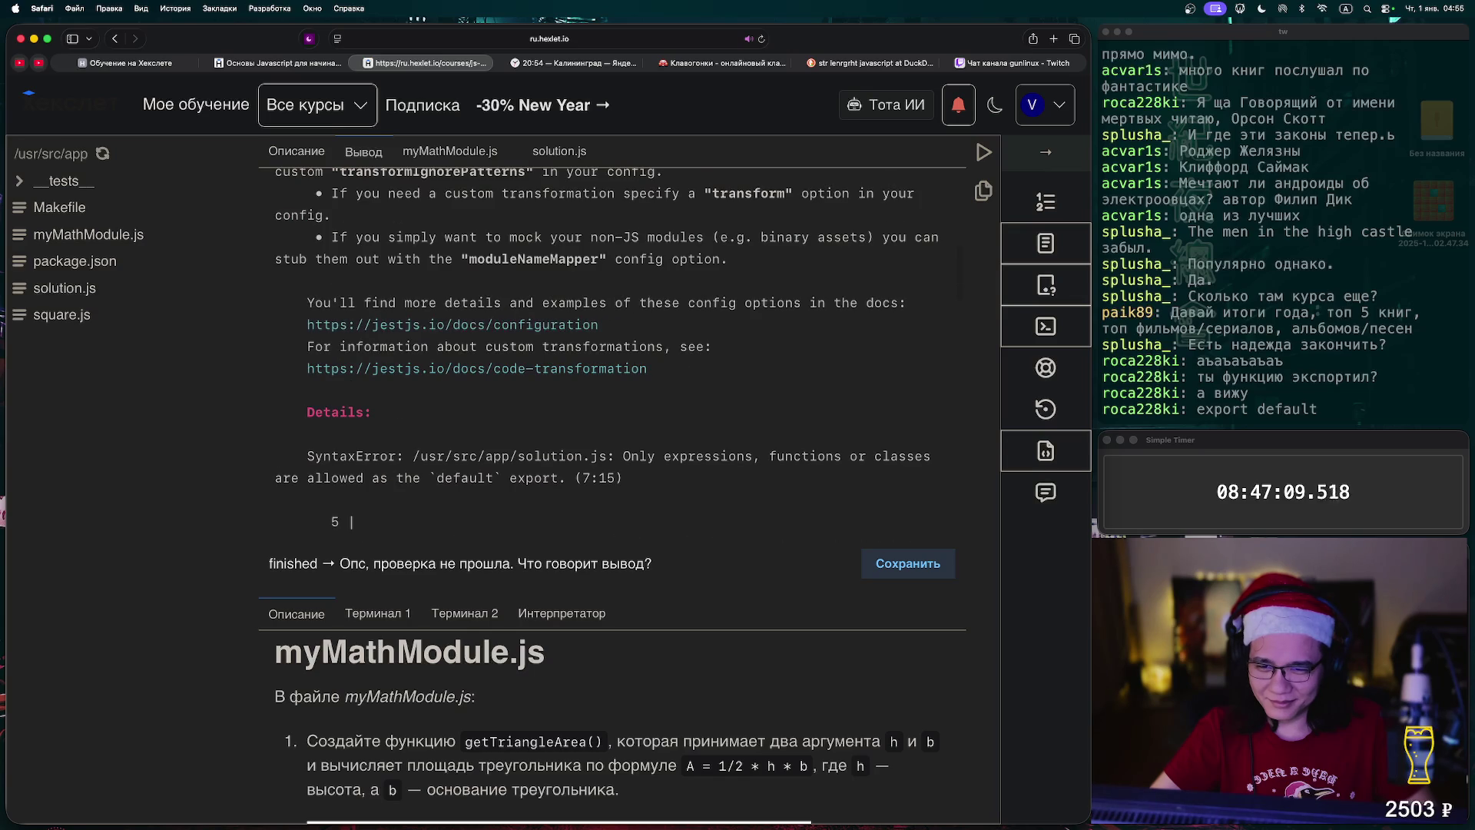
pyautogui.scroll(7, 615, 346)
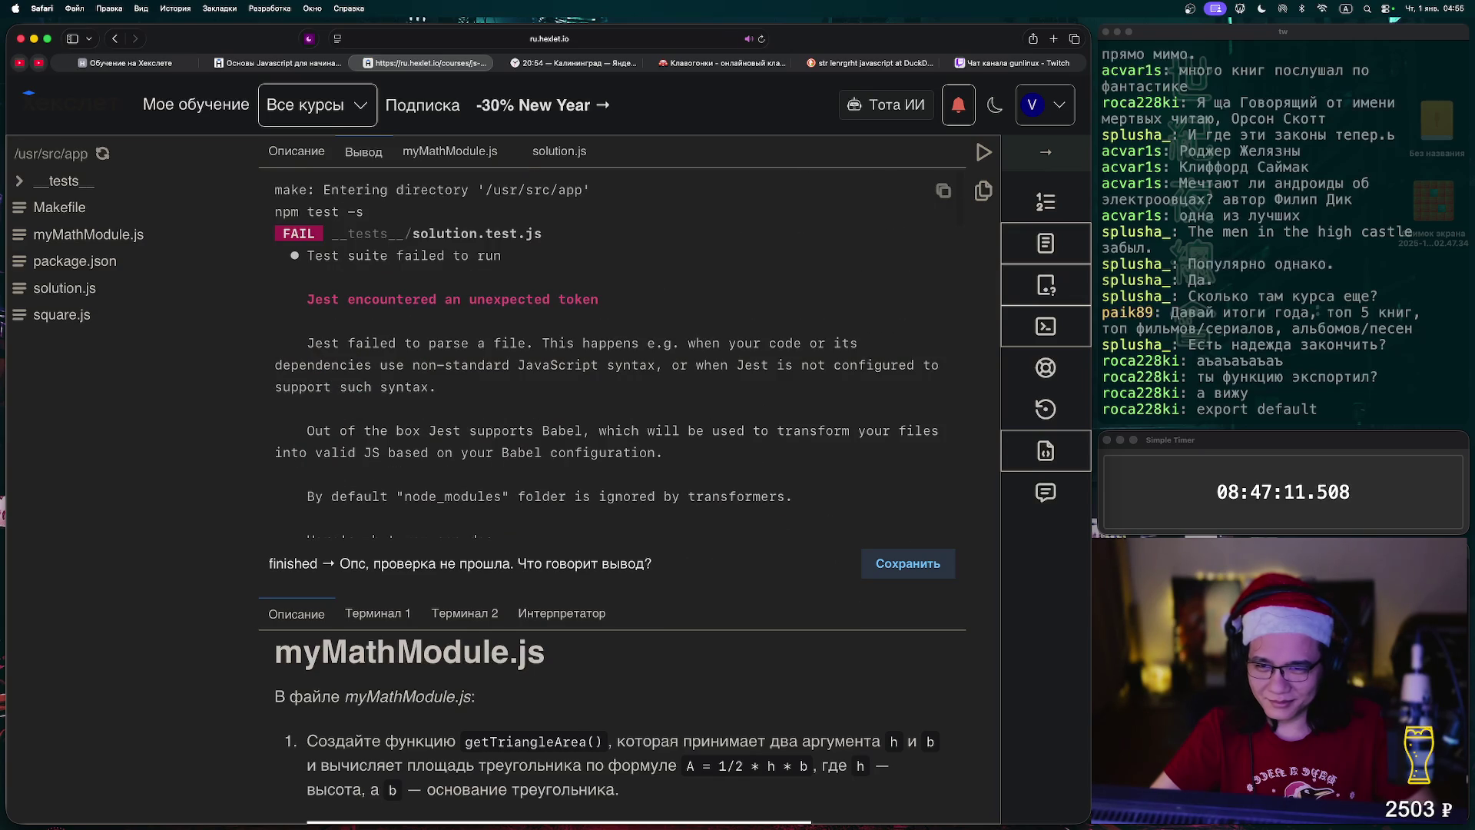
pyautogui.click(296, 152)
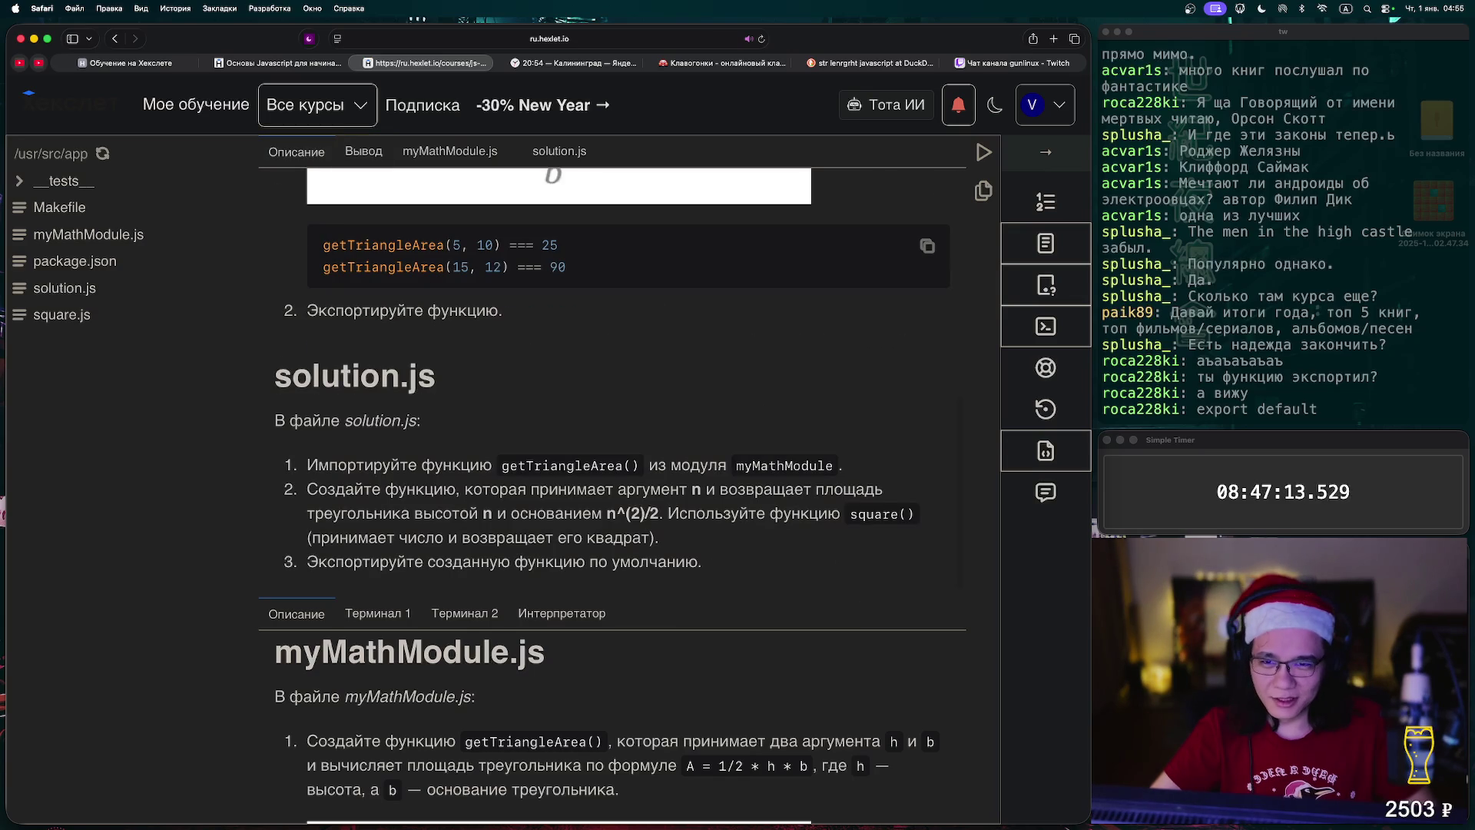
pyautogui.press('super+2')
pyautogui.press('super+4')
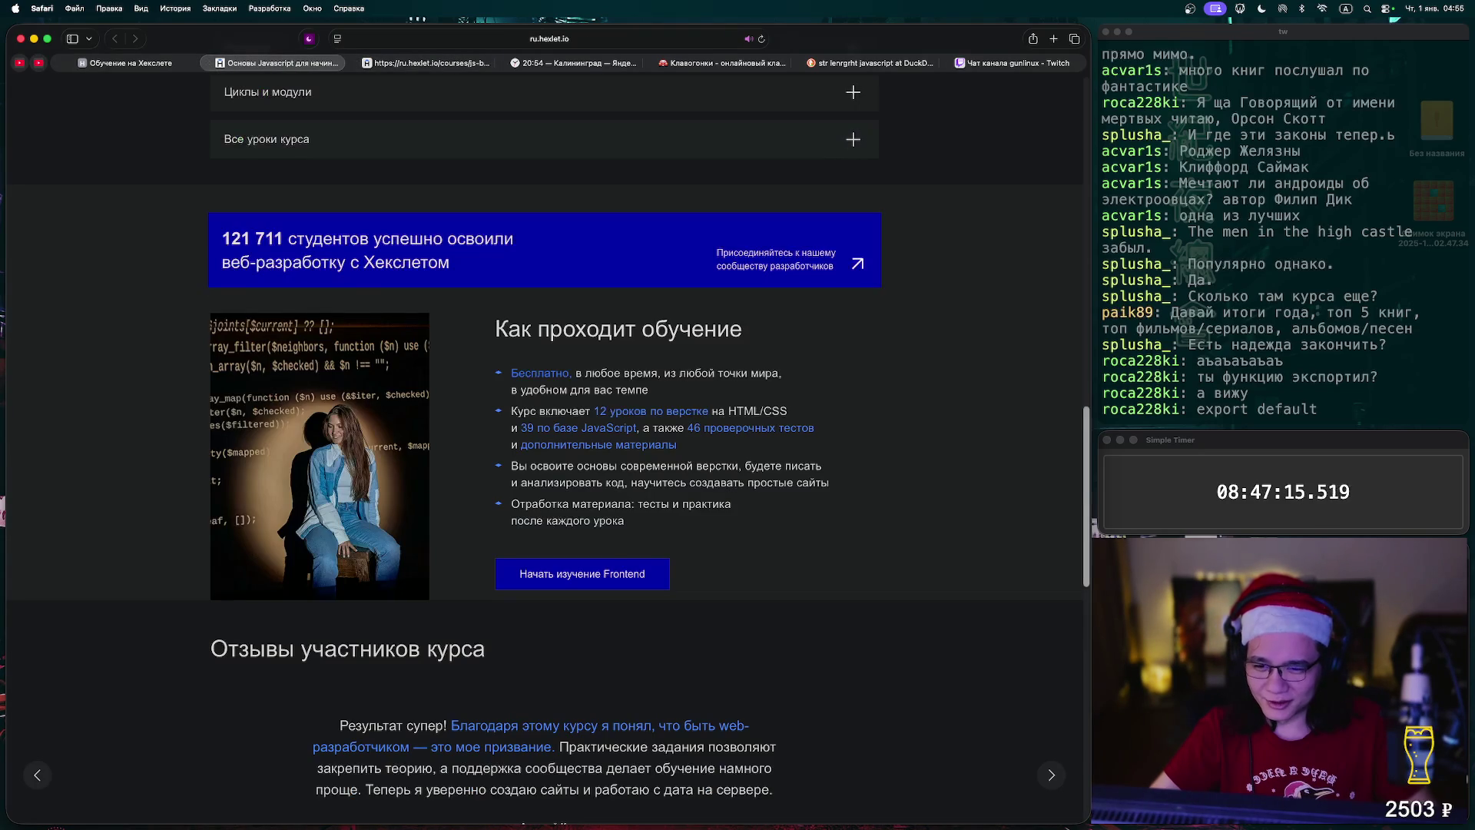
# - Open the Модули lesson and search it for 'default' to find the export default examples
pyautogui.click(581, 573)
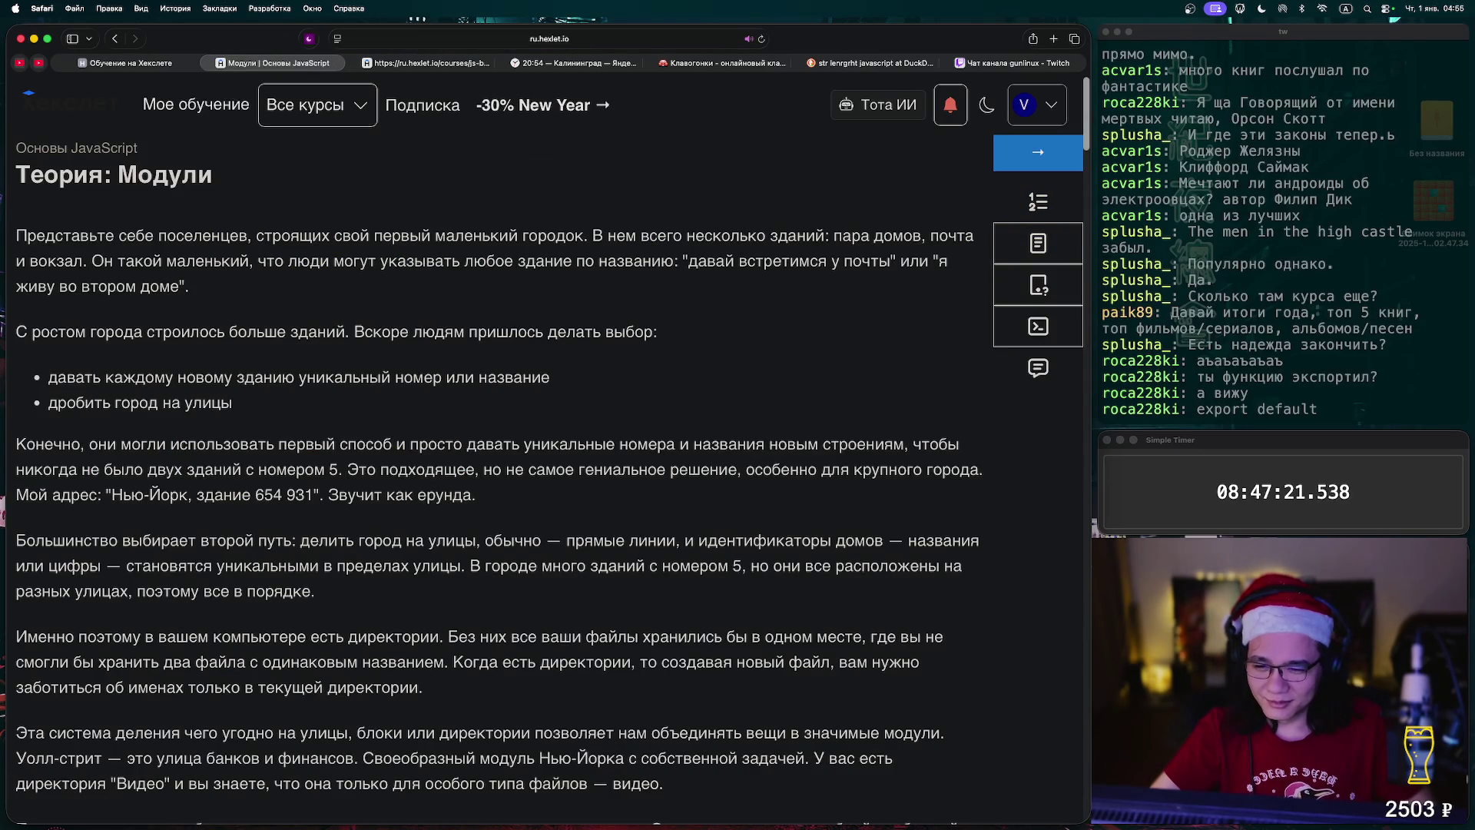
pyautogui.click(1038, 201)
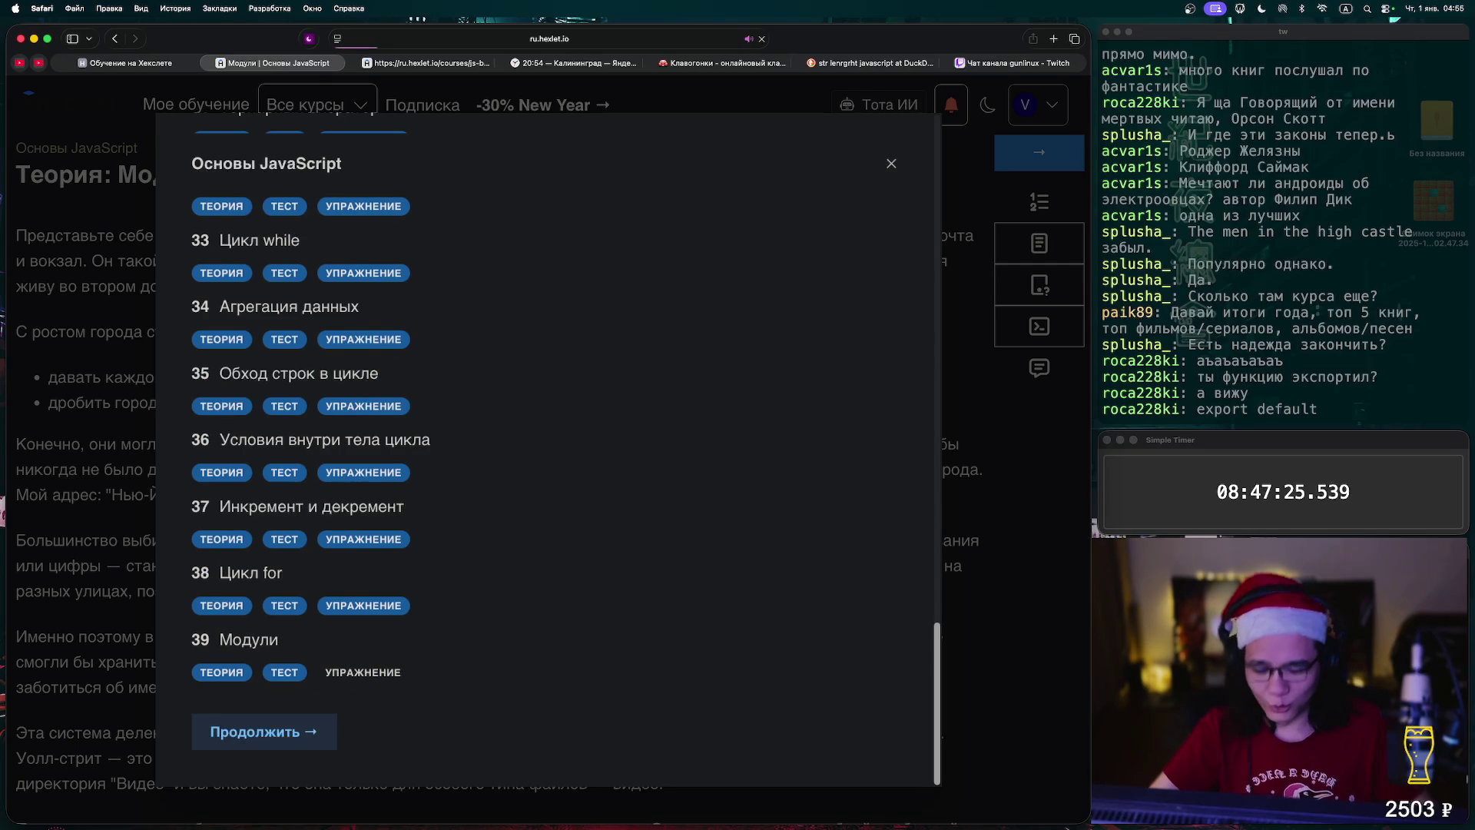
pyautogui.press('Escape')
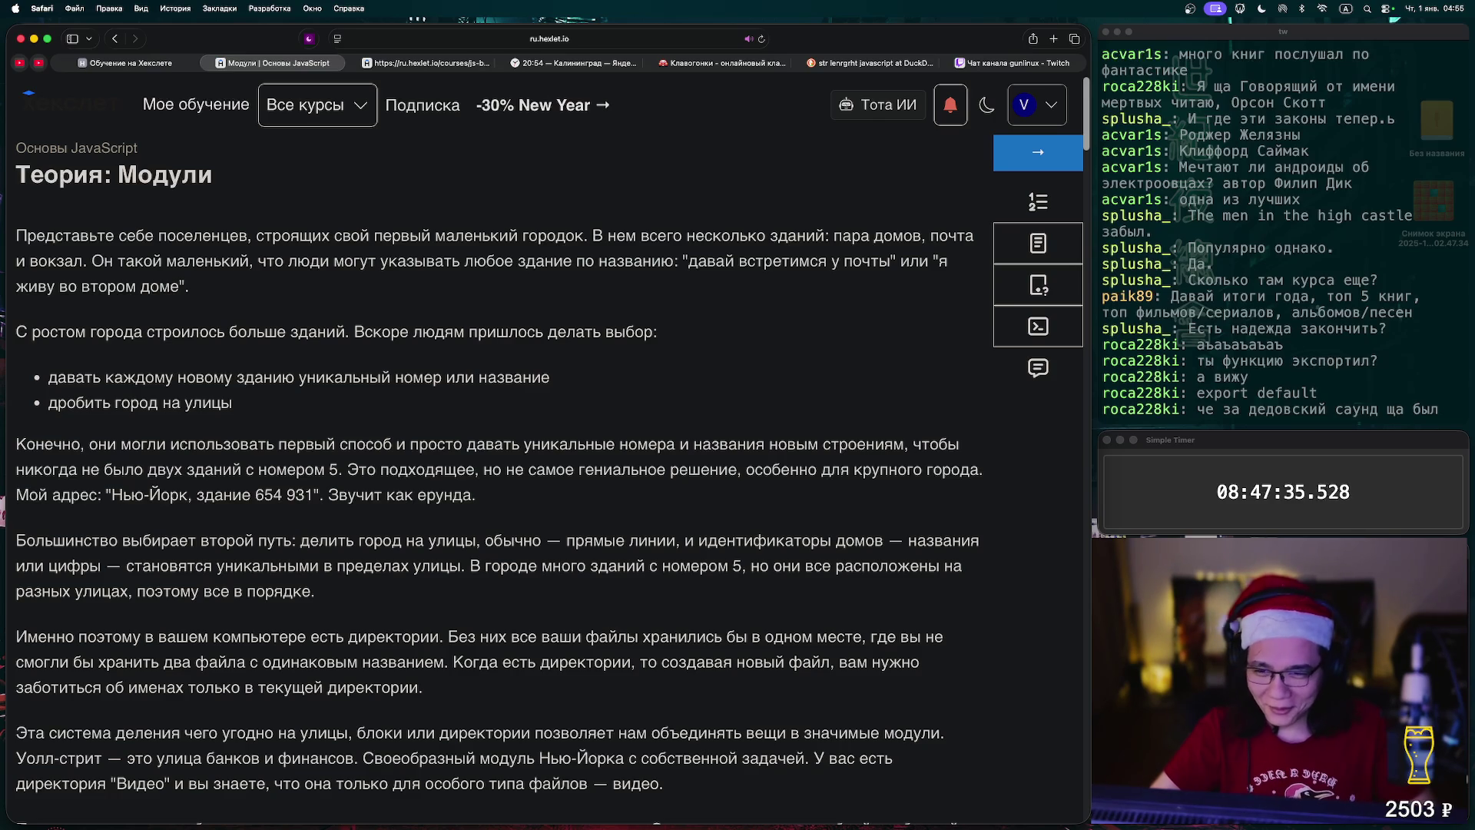
pyautogui.scroll(-20, 545, 446)
pyautogui.press('super+f')
pyautogui.write('d')
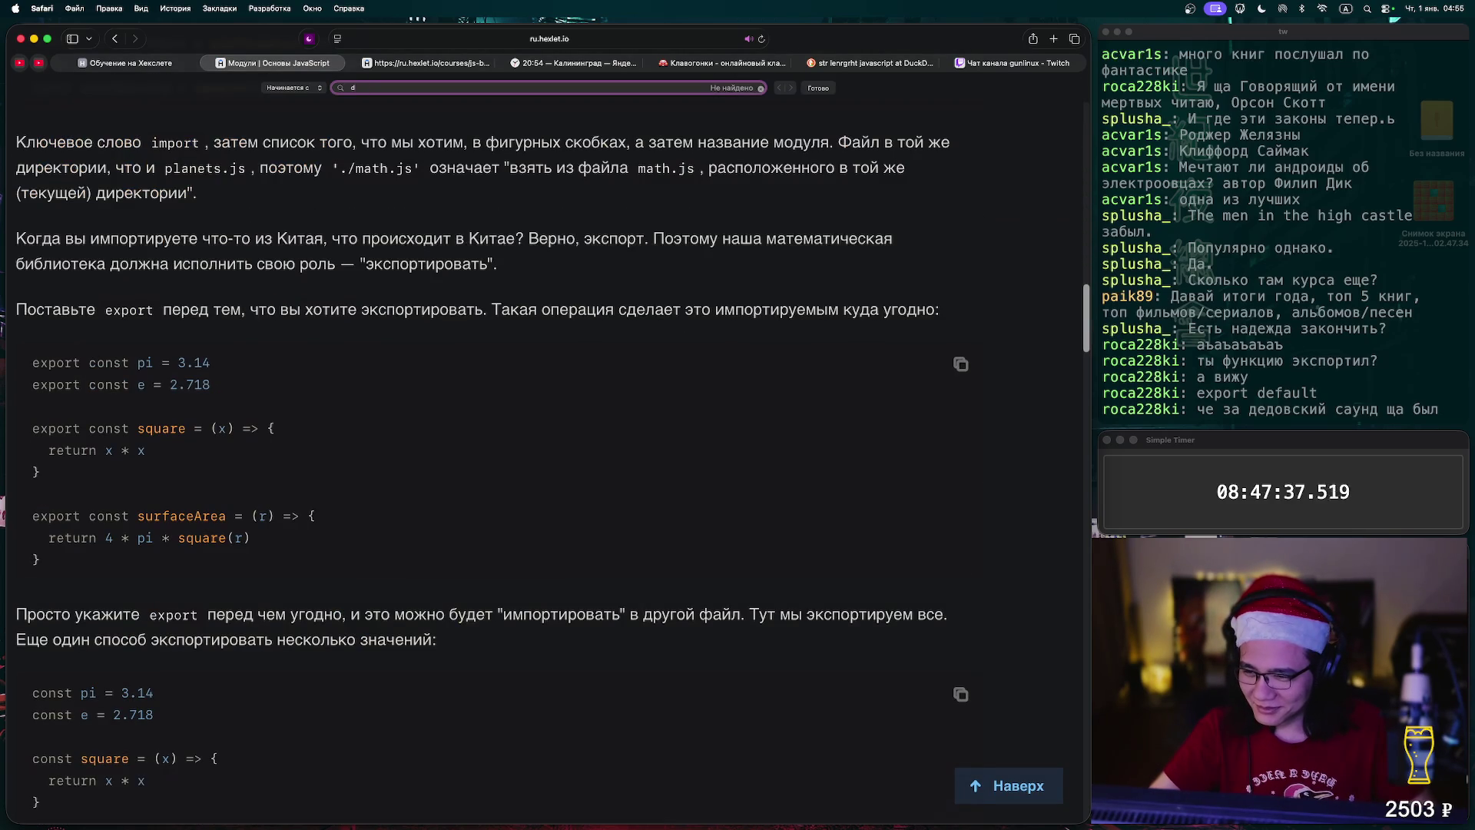
pyautogui.write('efault')
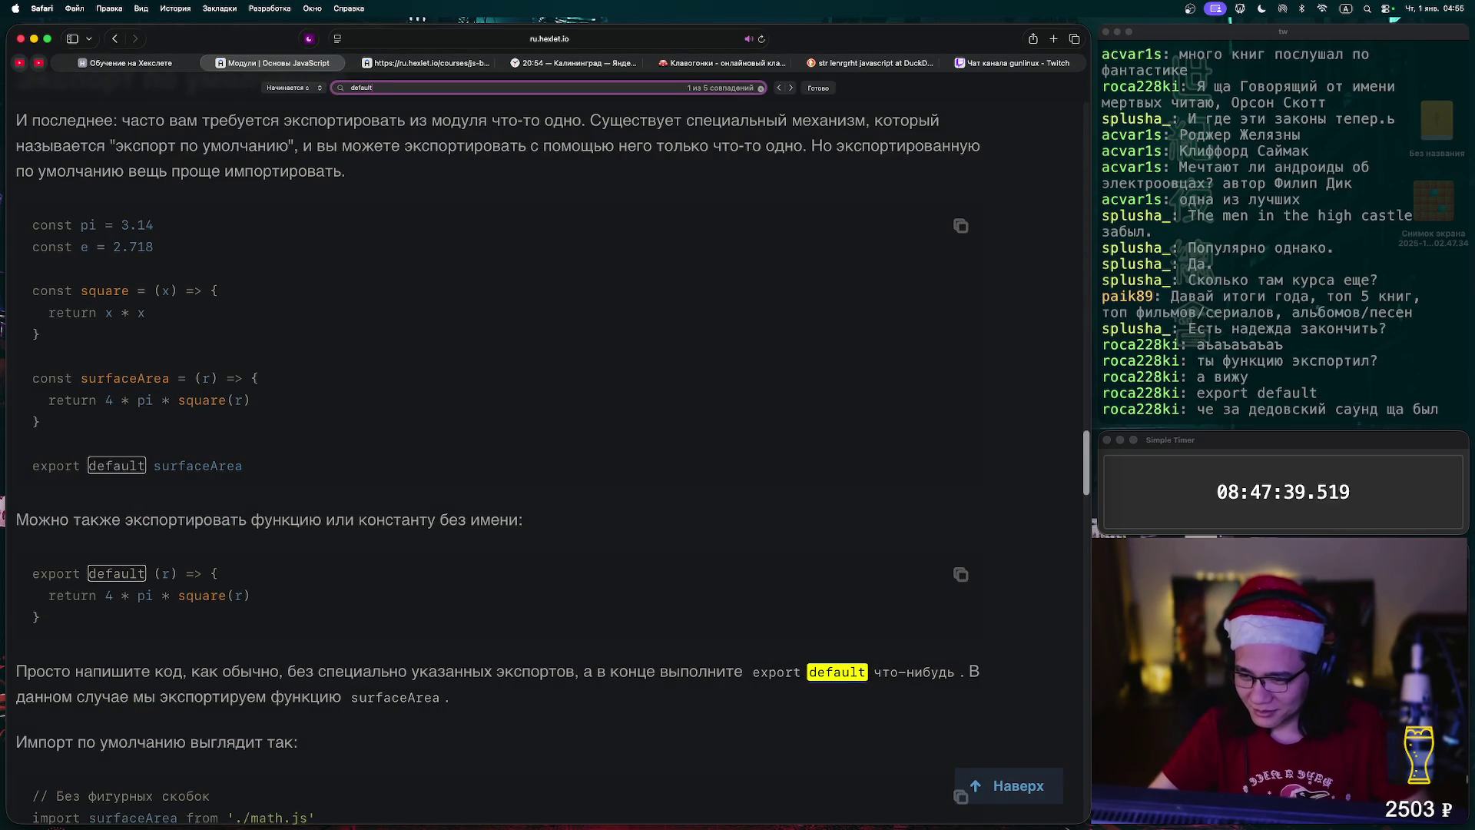
pyautogui.moveTo(41, 617)
pyautogui.mouseDown()
pyautogui.moveTo(87, 593)
pyautogui.moveTo(31, 573)
pyautogui.mouseUp()
pyautogui.press('super+c')
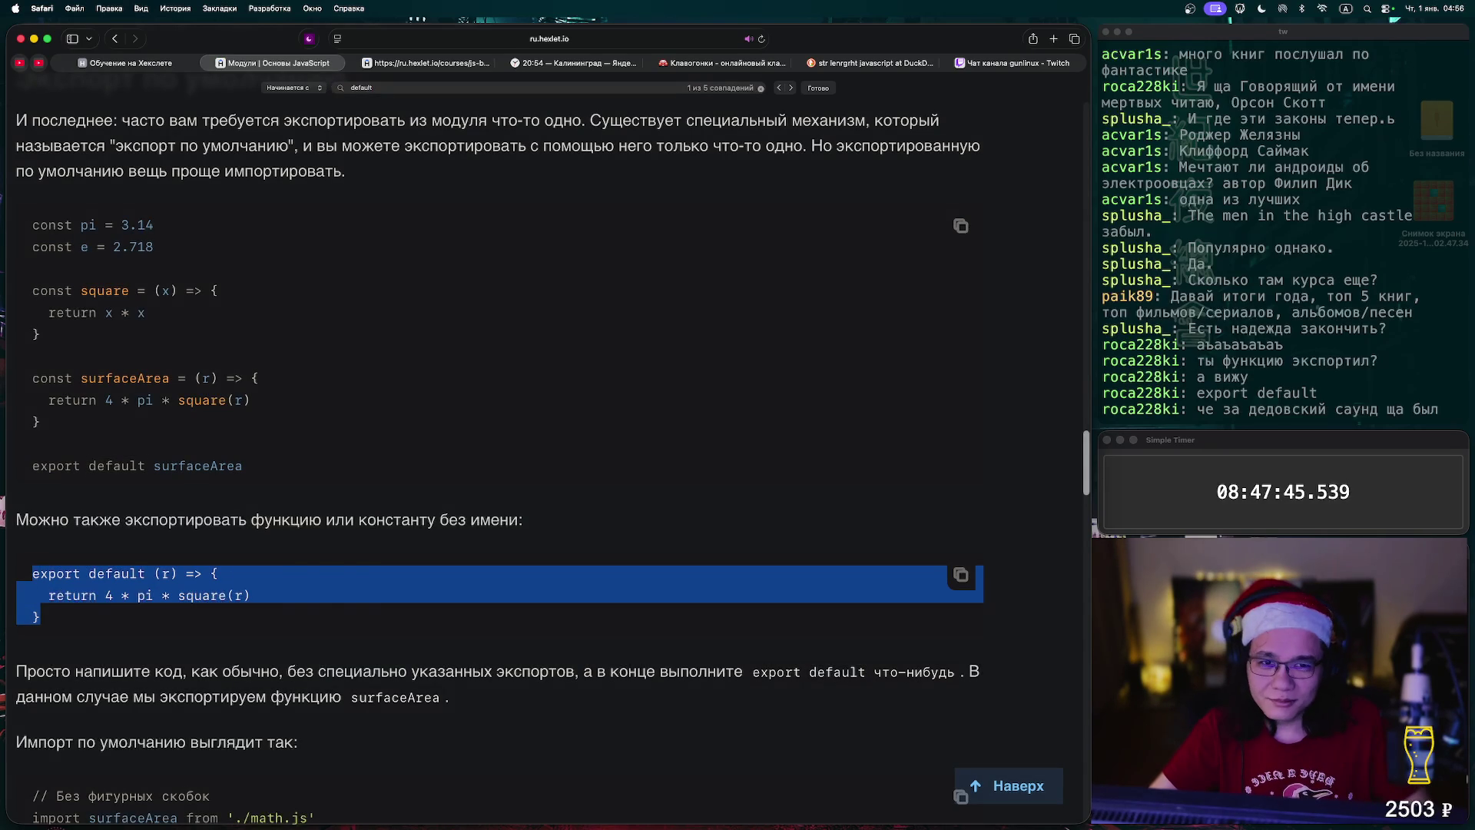
# - Go back through the Safari tabs to the Hexlet exercise and scroll to the myMathModule.js section
pyautogui.click(871, 63)
pyautogui.click(573, 63)
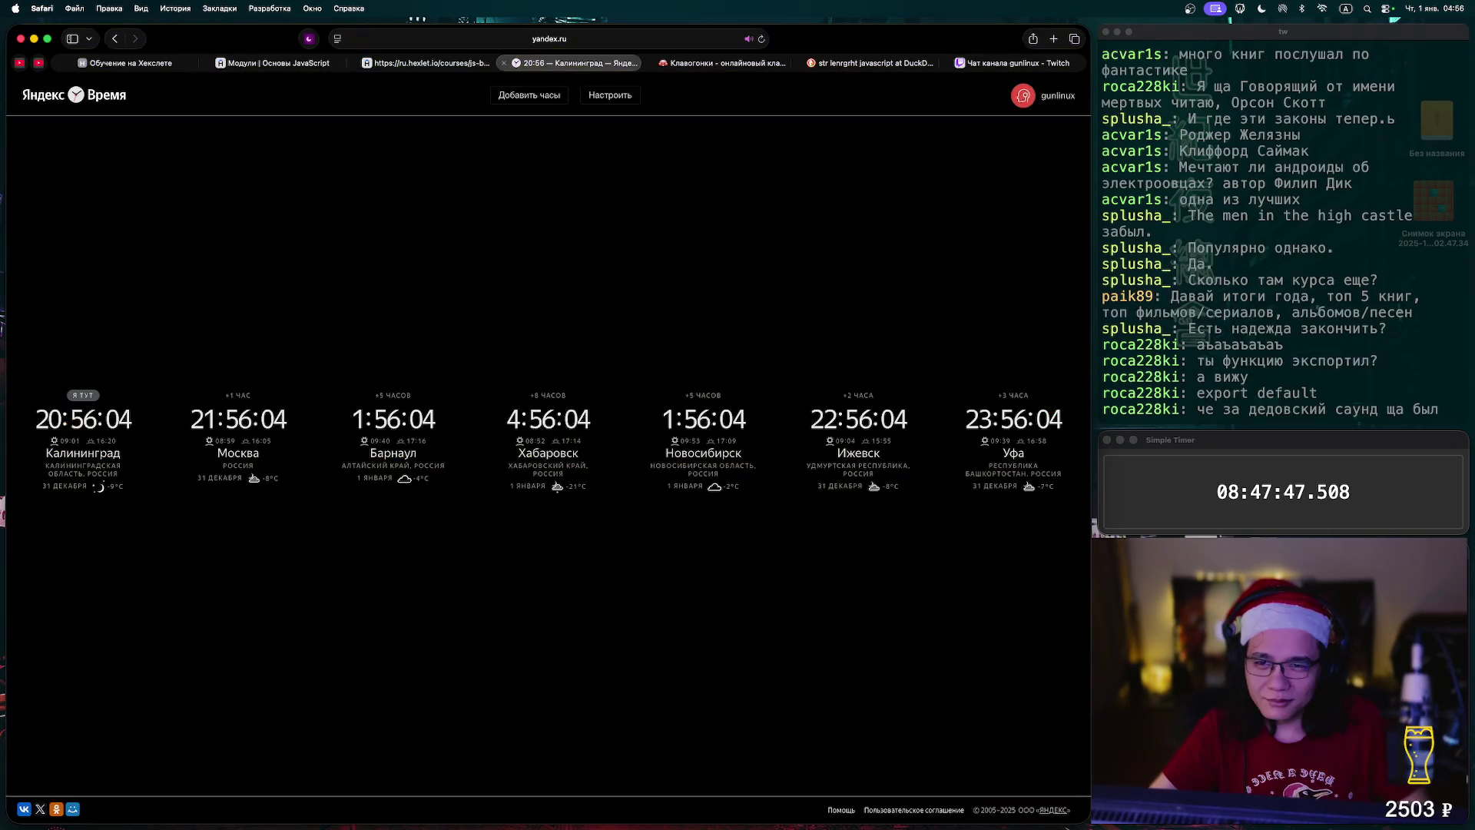
pyautogui.click(426, 63)
pyautogui.scroll(-6, 611, 376)
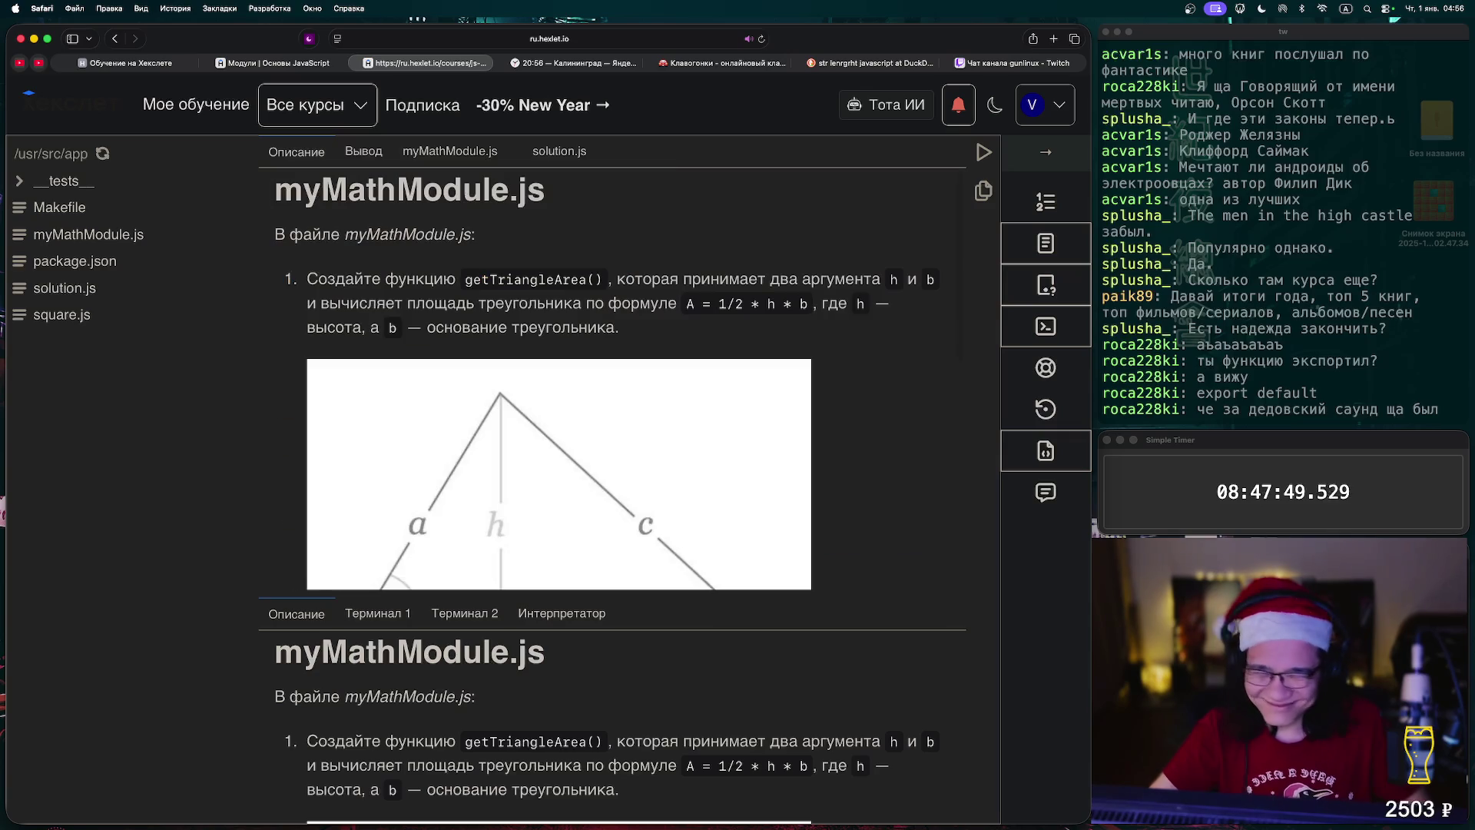
# - Paste the export default snippet into solution.js and remove 'const who_cares ='
pyautogui.click(559, 151)
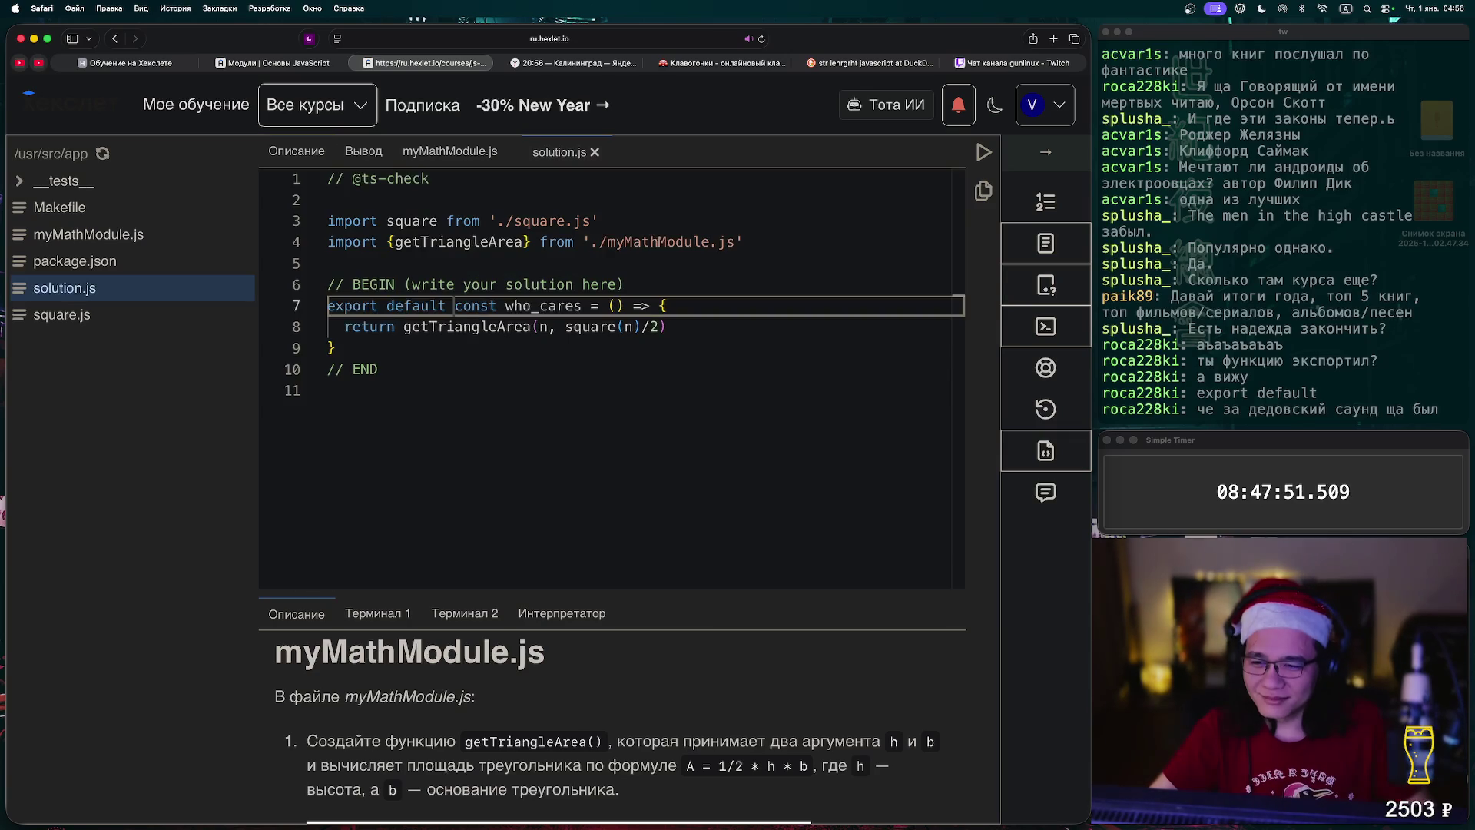
pyautogui.press('super+v')
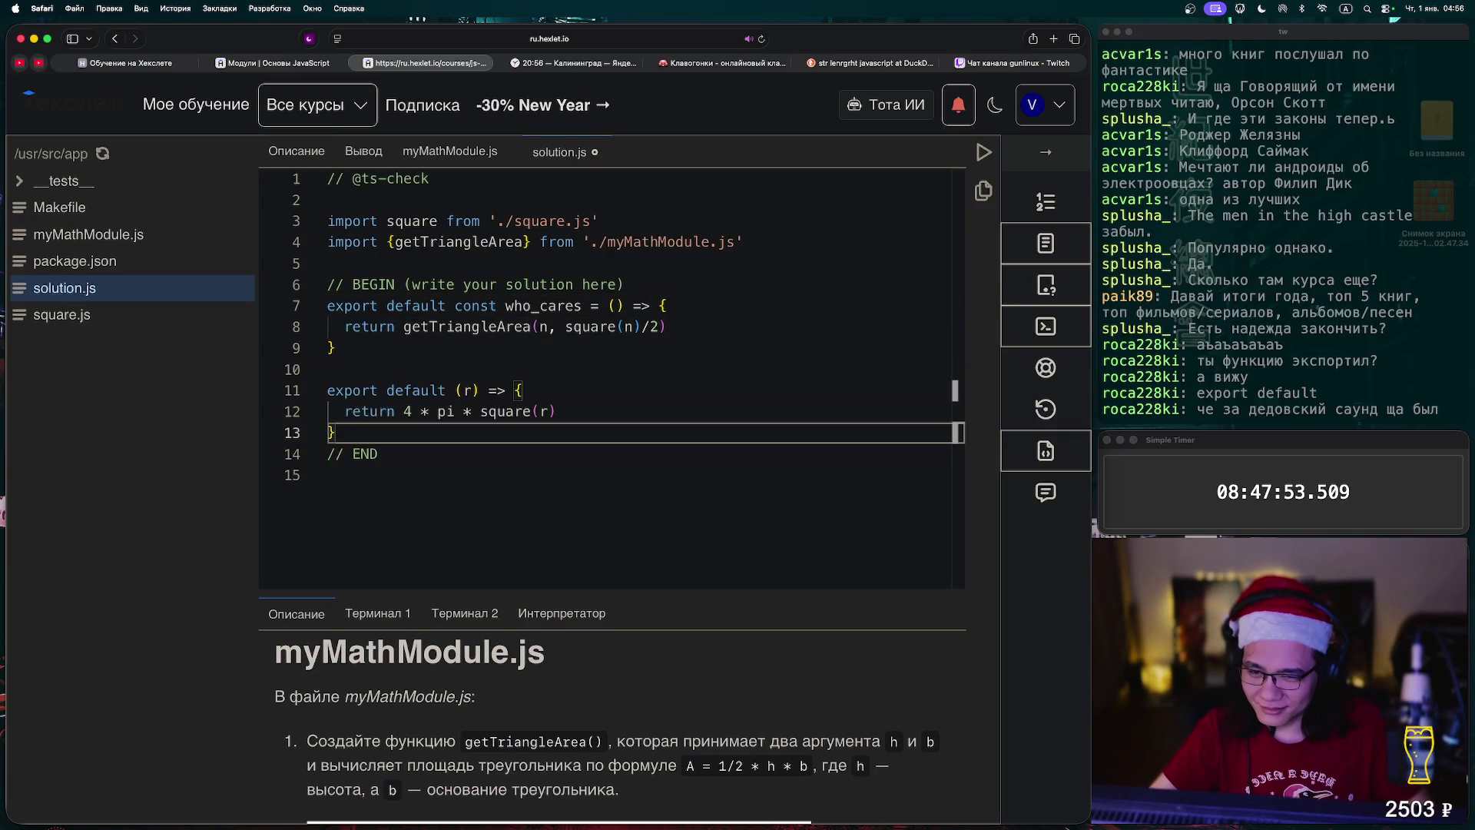
pyautogui.doubleClick(475, 305)
pyautogui.press('BackSpace')
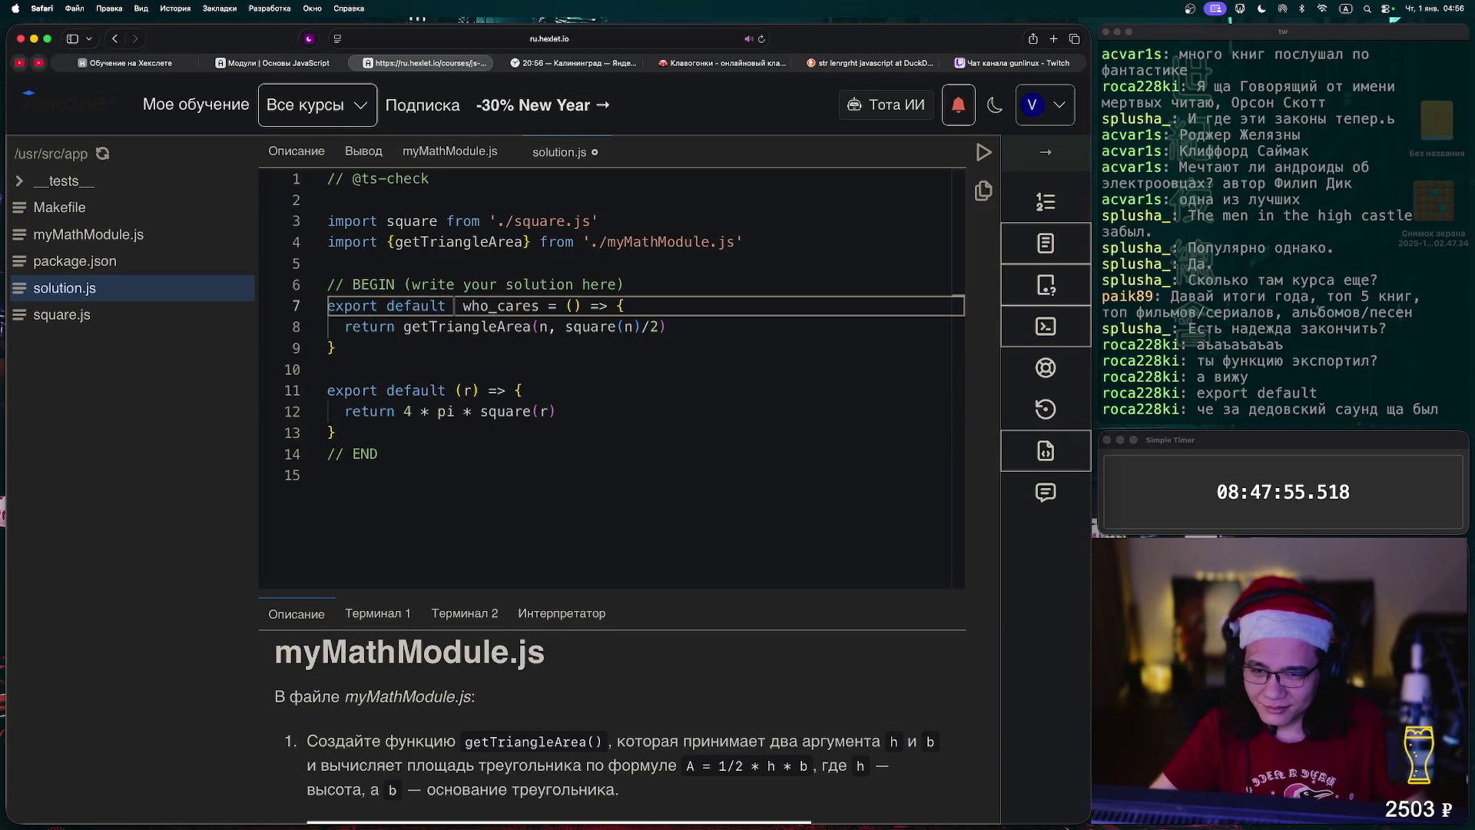
pyautogui.moveTo(454, 305); pyautogui.dragTo(566, 305)
pyautogui.press('BackSpace')
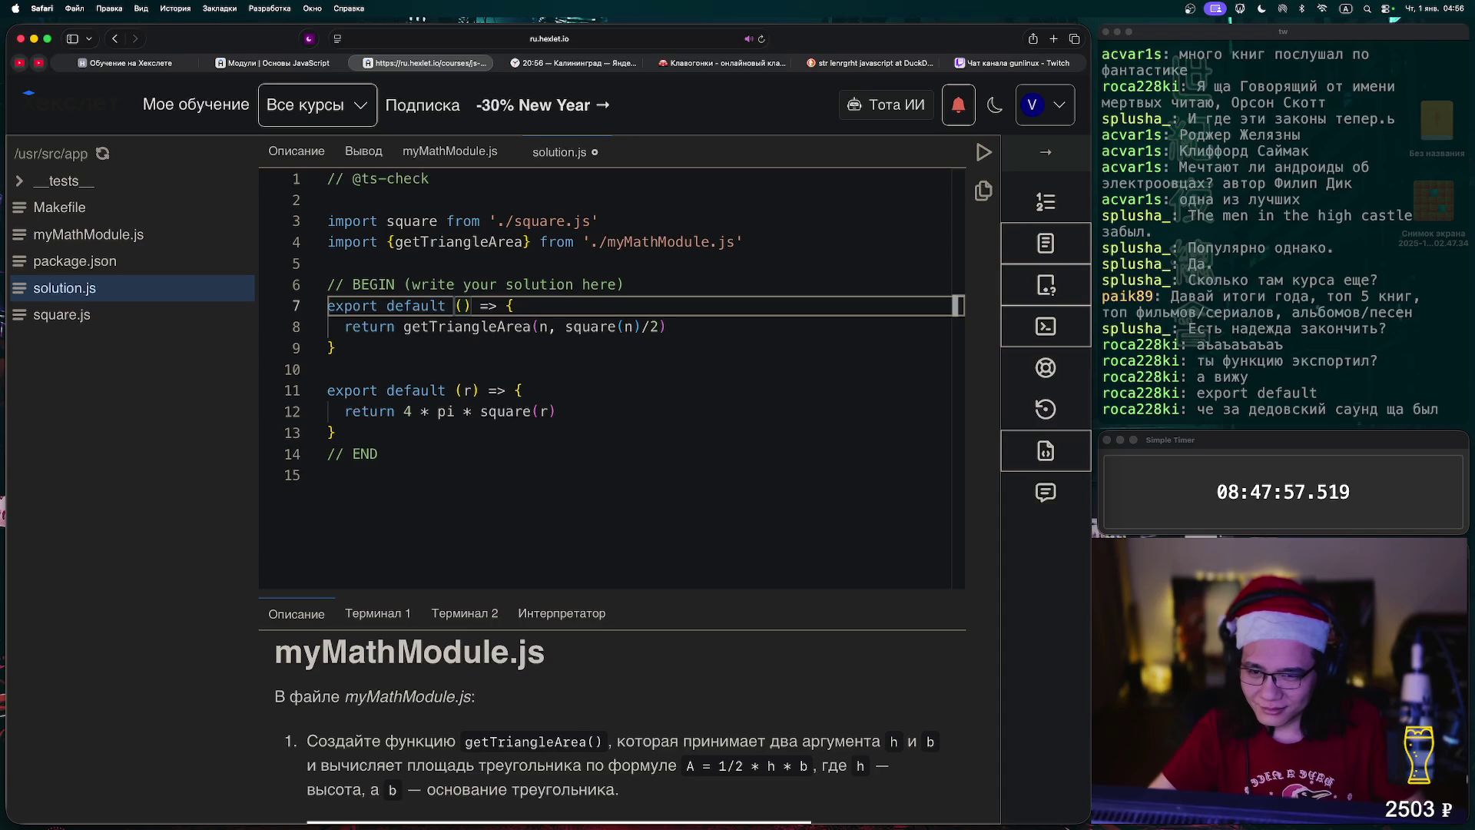
# - Delete the extra pasted export block, fill in the parameter, and run the tests so 1 of 1 passes
pyautogui.moveTo(336, 433); pyautogui.dragTo(332, 369)
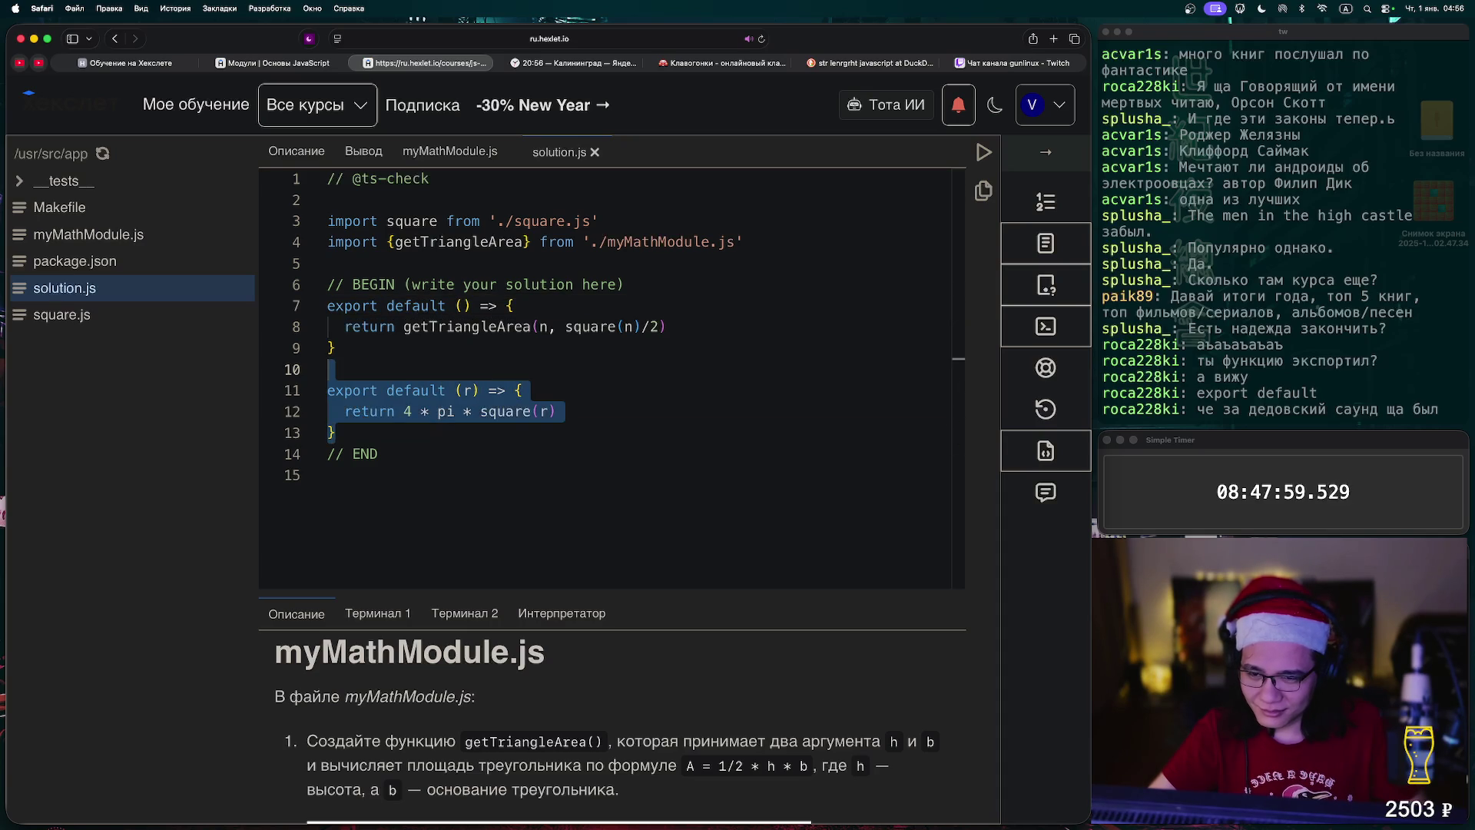
pyautogui.press('BackSpace')
pyautogui.click(463, 305)
pyautogui.write('m')
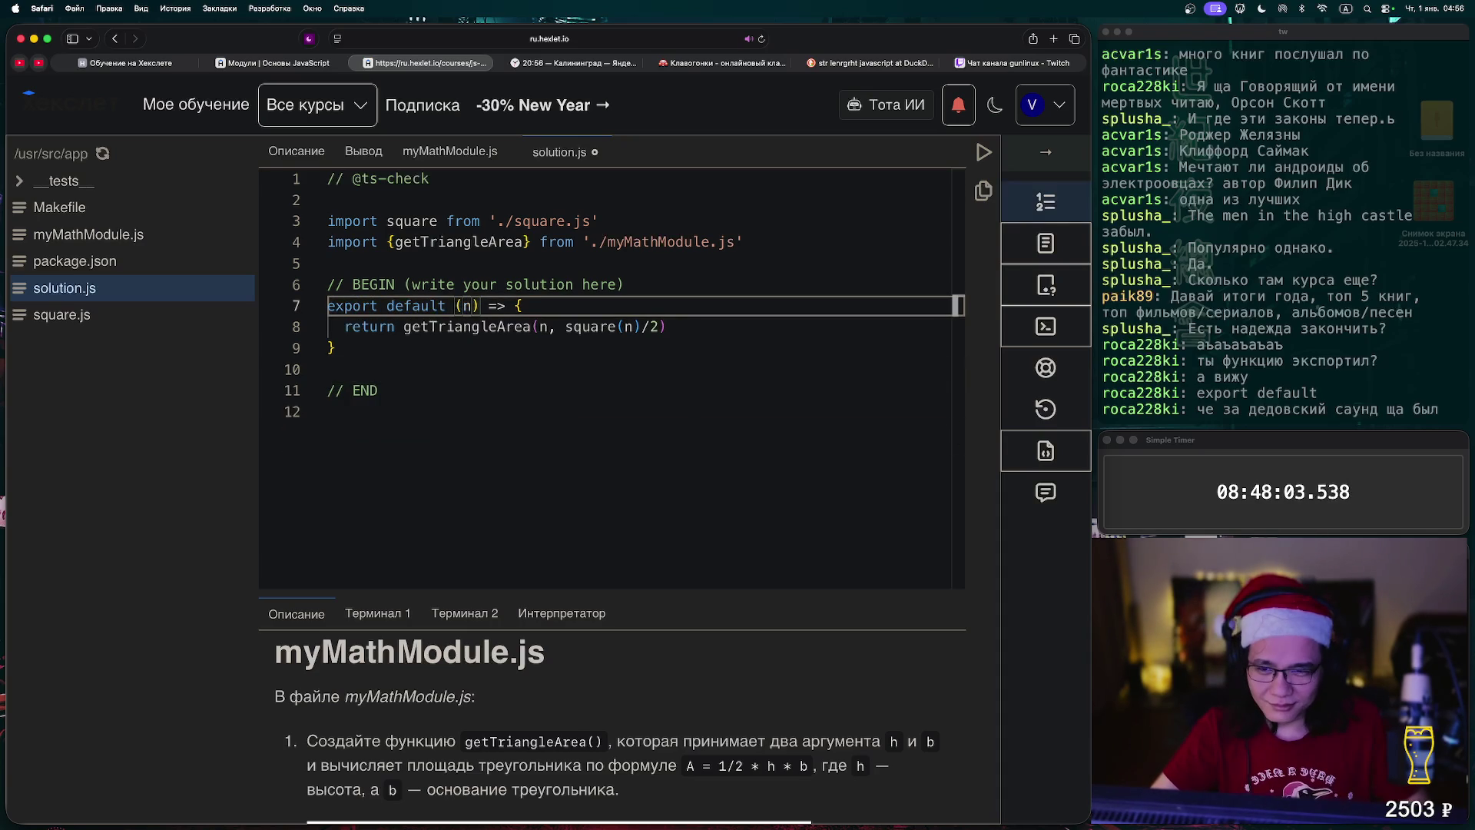
pyautogui.click(984, 152)
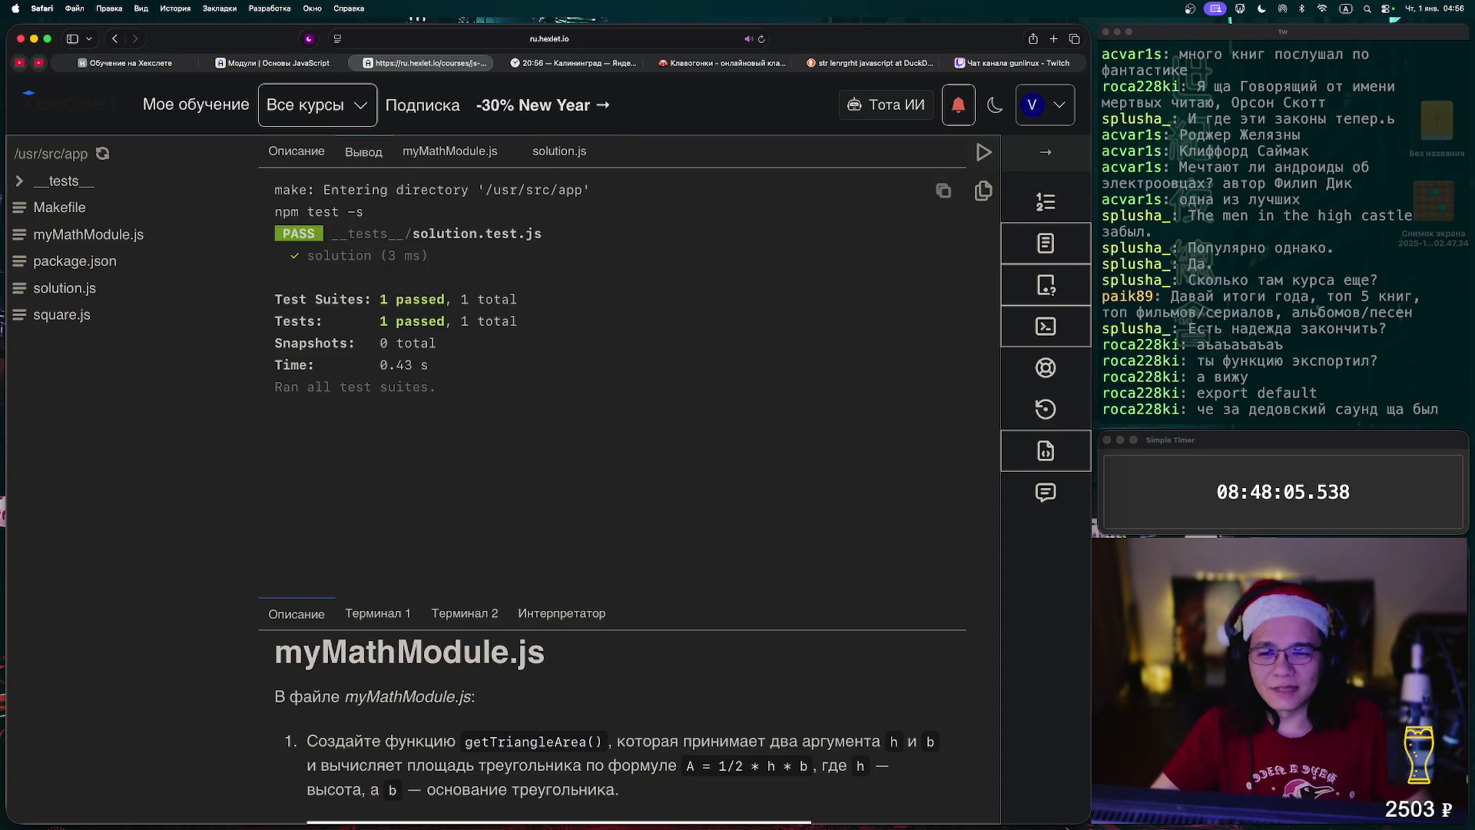
# - Advance past the finished exercise to the dashboard showing Основы JavaScript at 39 of 39 lessons
pyautogui.click(1046, 153)
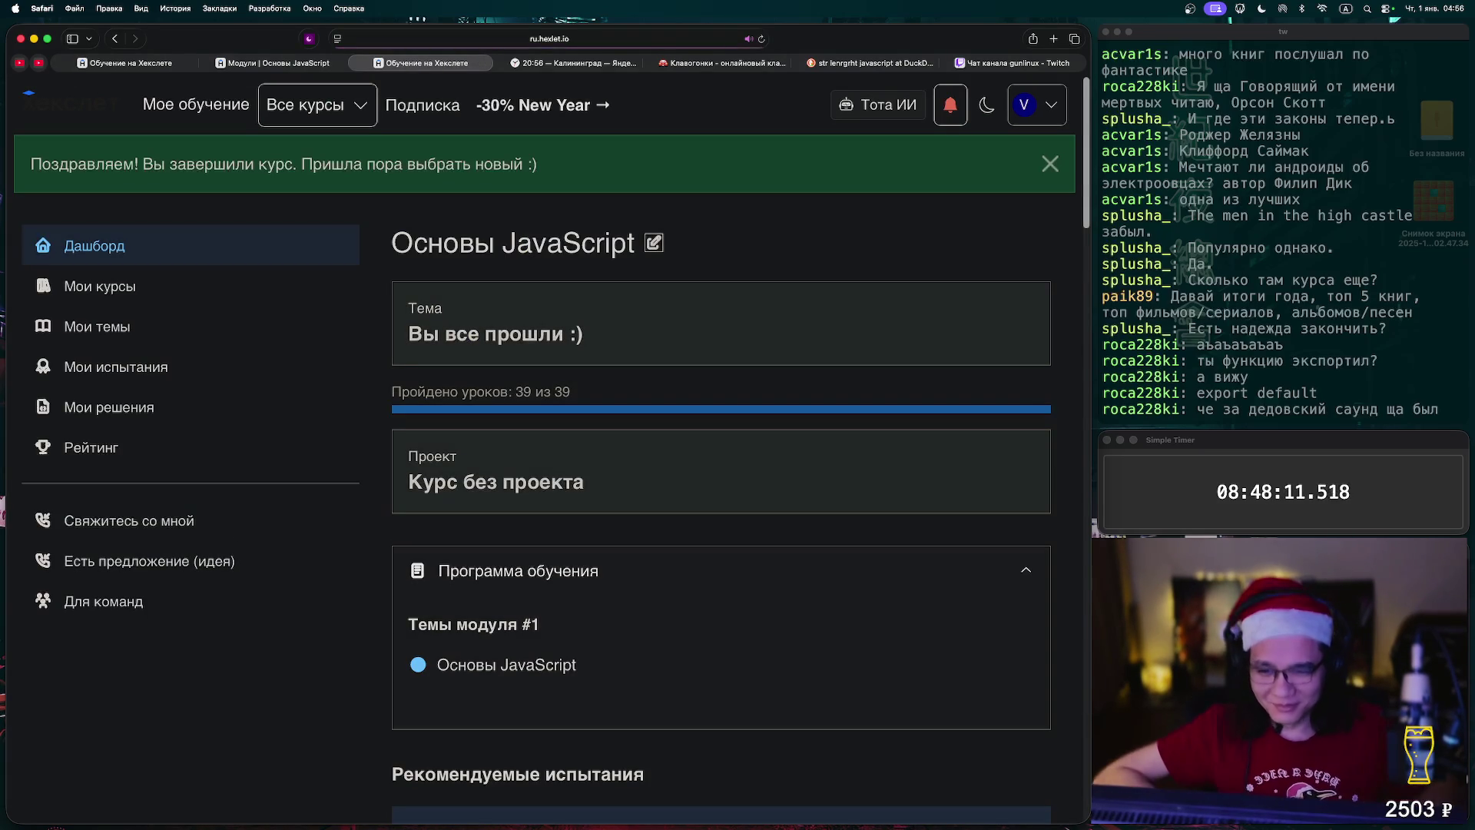
pyautogui.press('super+Tab')
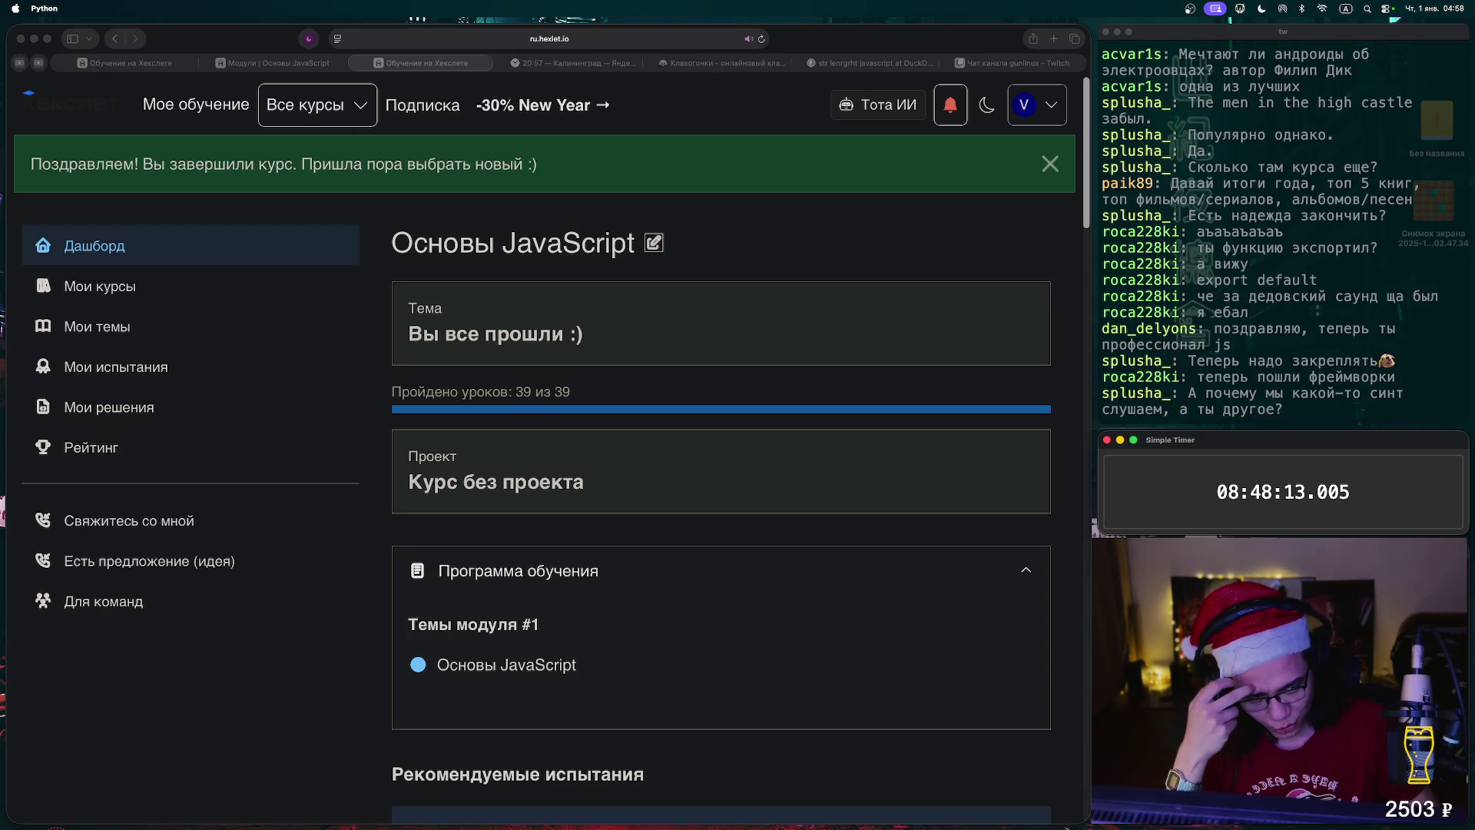
# - Dismiss the page's context menu, show the Yandex Time tab, then move to the terminal desktop
pyautogui.rightClick(882, 323)
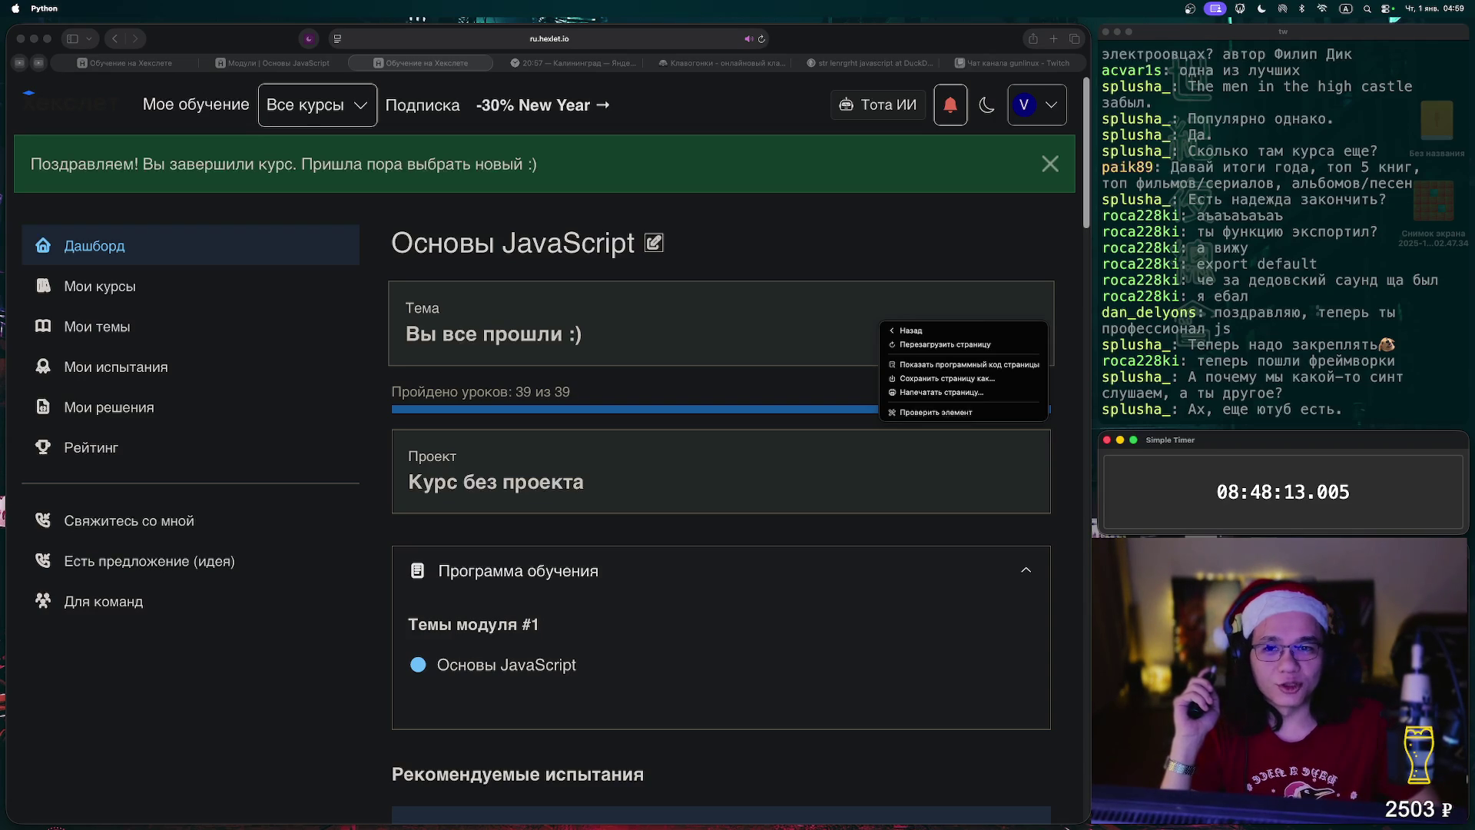
pyautogui.press('Escape')
pyautogui.hotkey('ctrl', 'Tab')
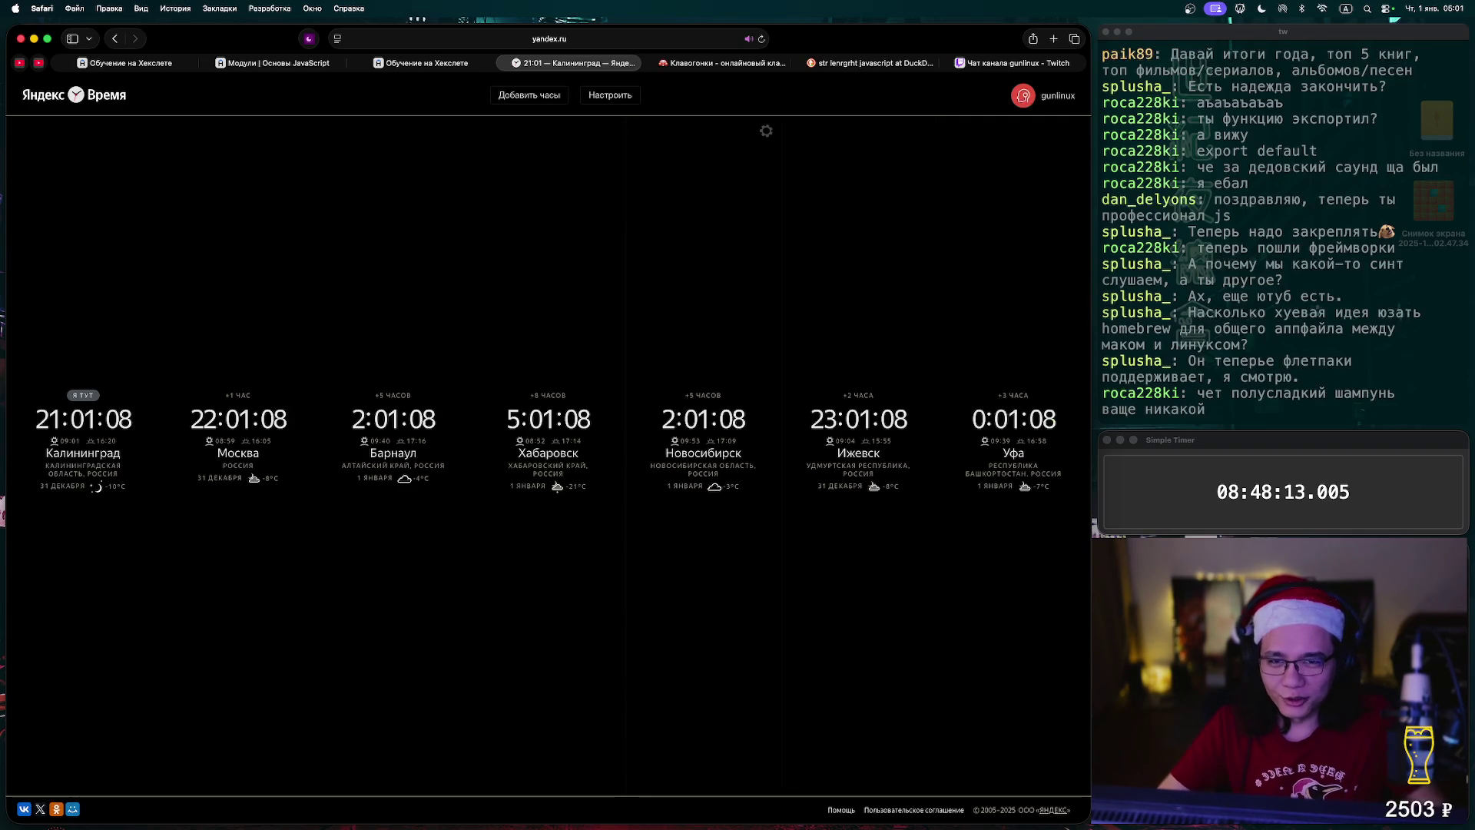
pyautogui.hotkey('ctrl', 'Left')
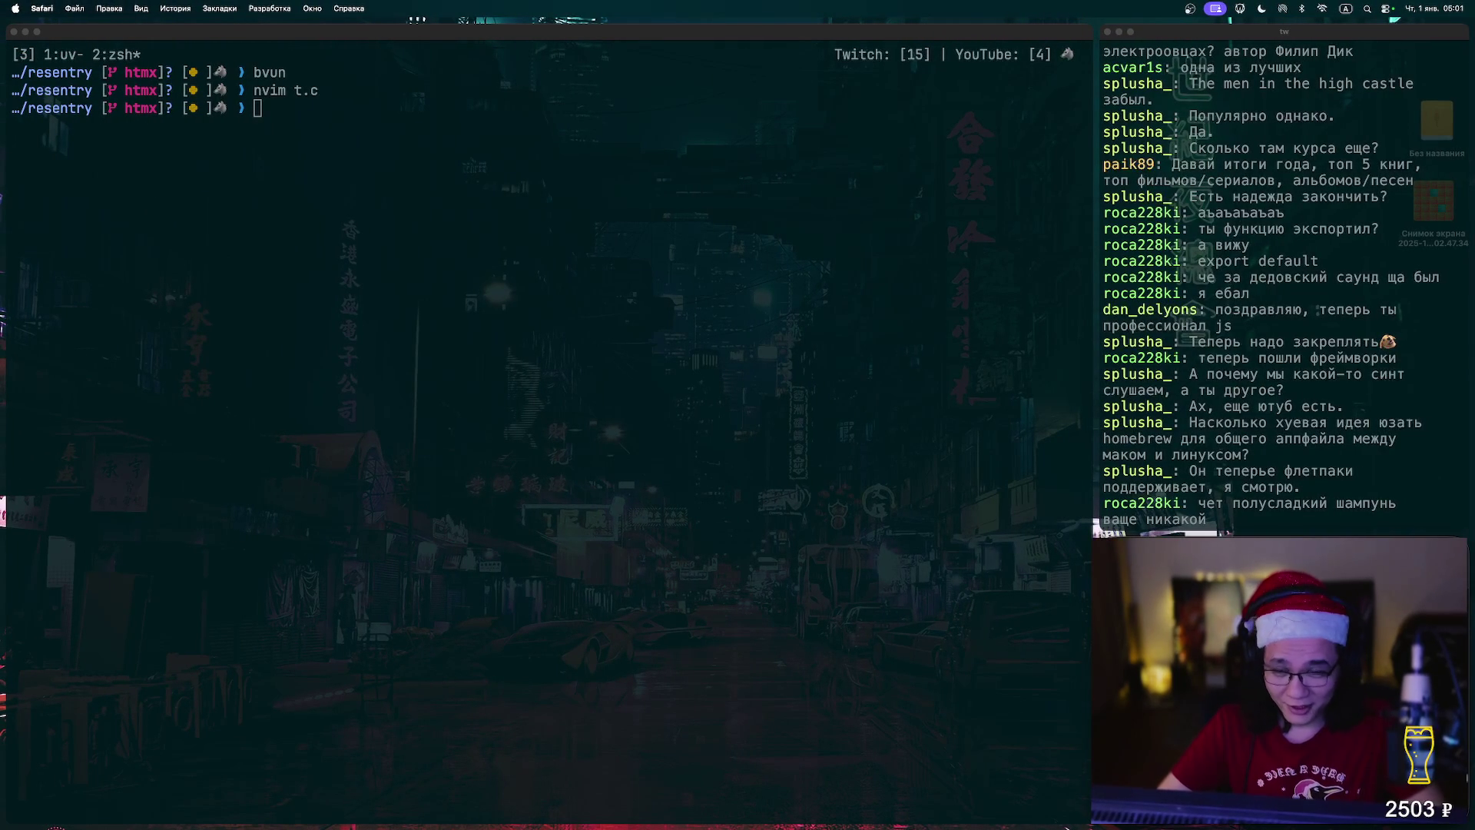
# - Move from the terminal to the desktop space with OBS's live scene preview
pyautogui.press('super+Tab')
pyautogui.press('super+Tab')
pyautogui.press('super+Tab')
pyautogui.press('super+Tab')
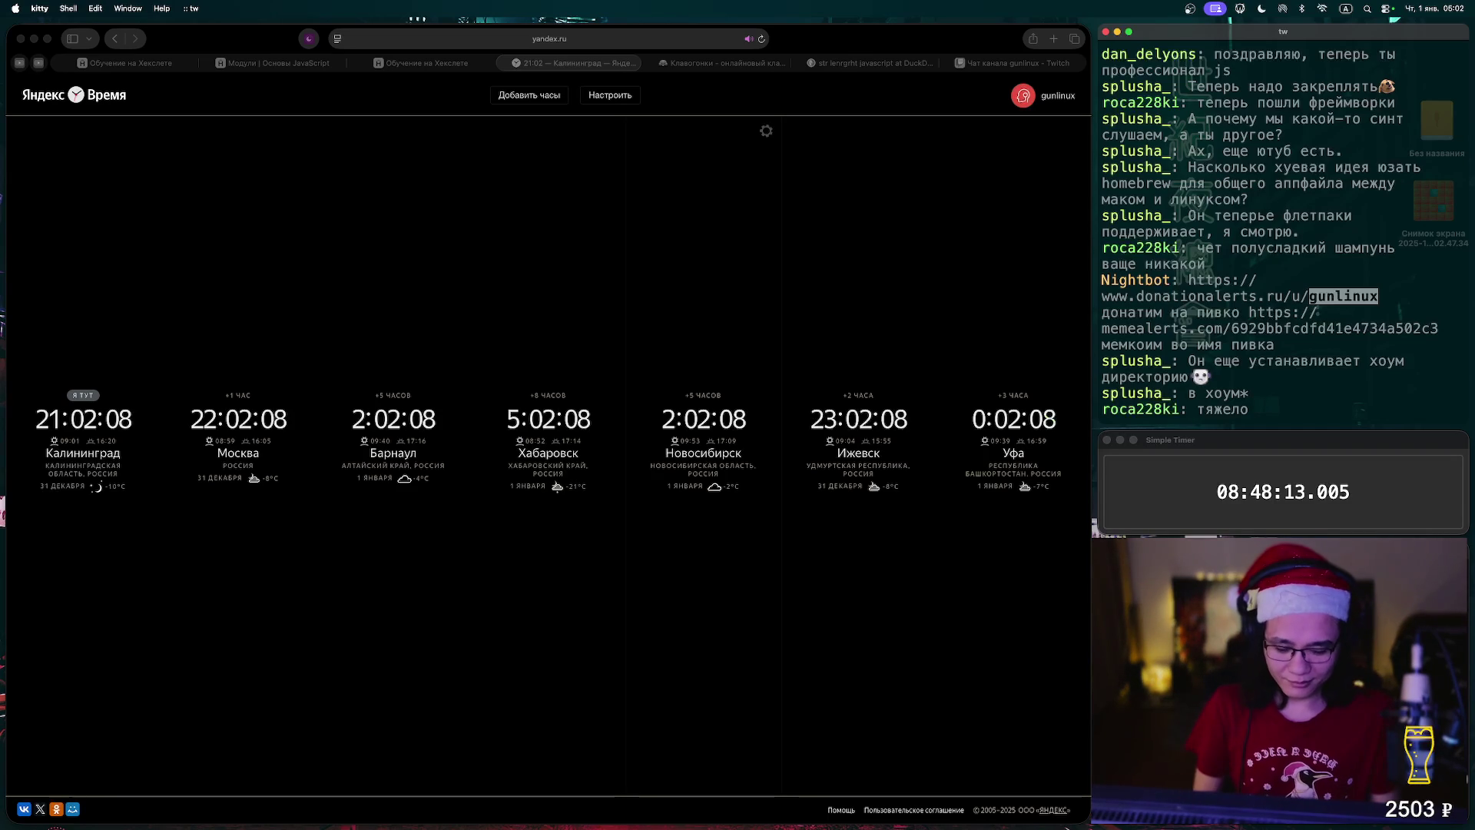
pyautogui.hotkey('ctrl', 'Right')
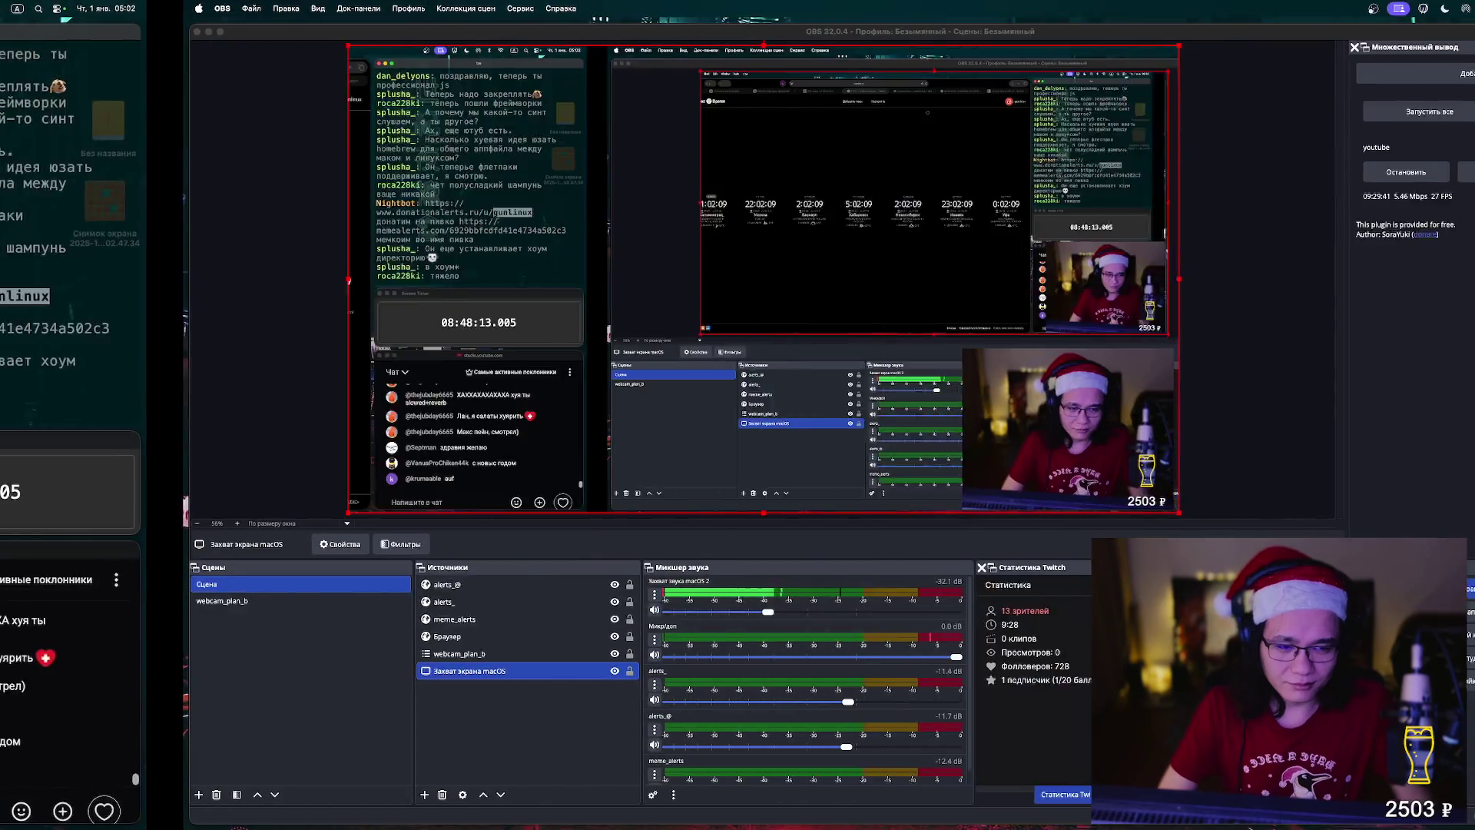
# - Keep the 'Захват экрана macOS' source capturing the ROG PG27AQN display and confirm its settings
pyautogui.doubleClick(286, 670)
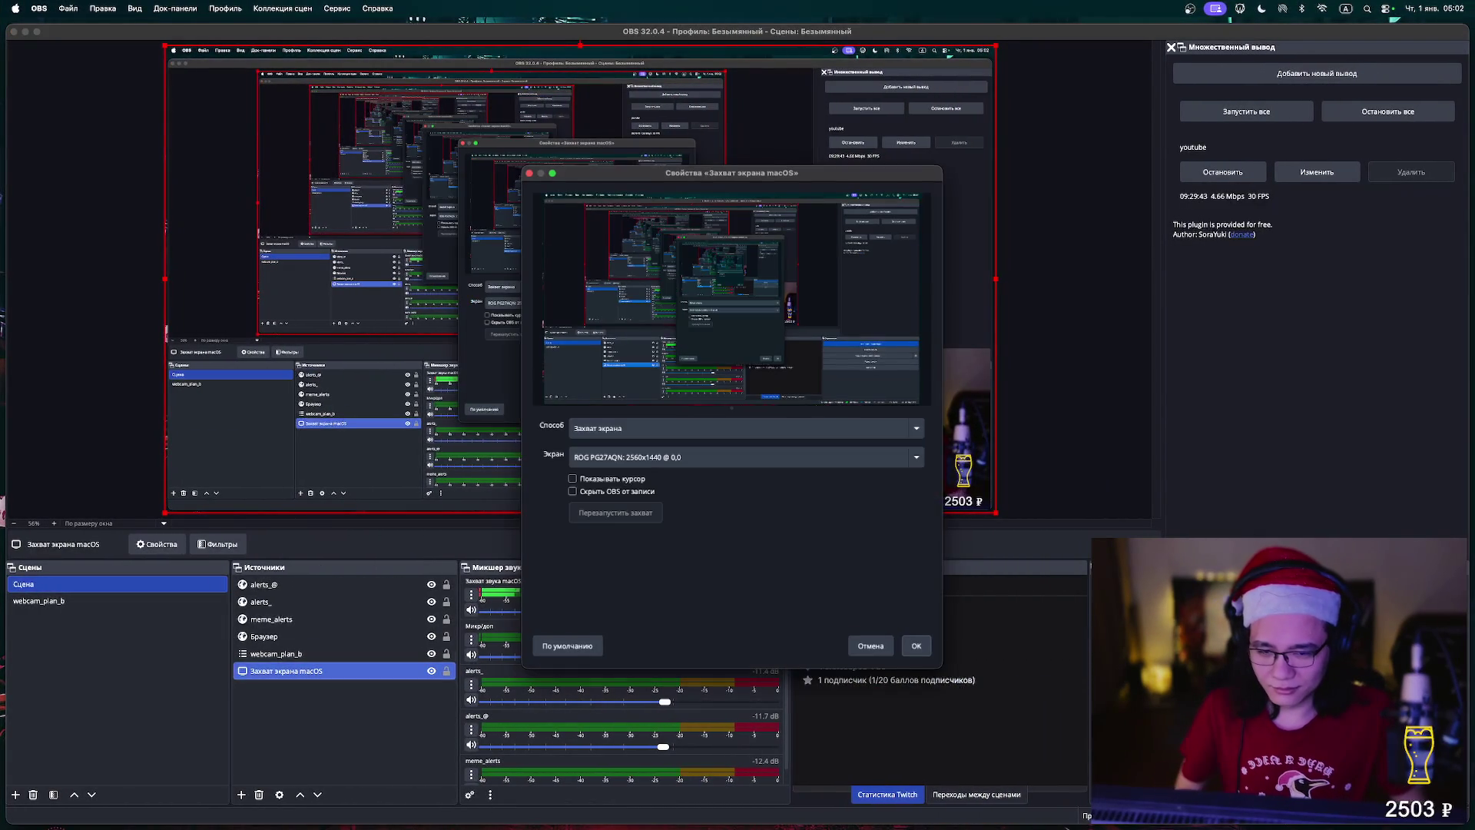
pyautogui.click(742, 456)
pyautogui.click(741, 456)
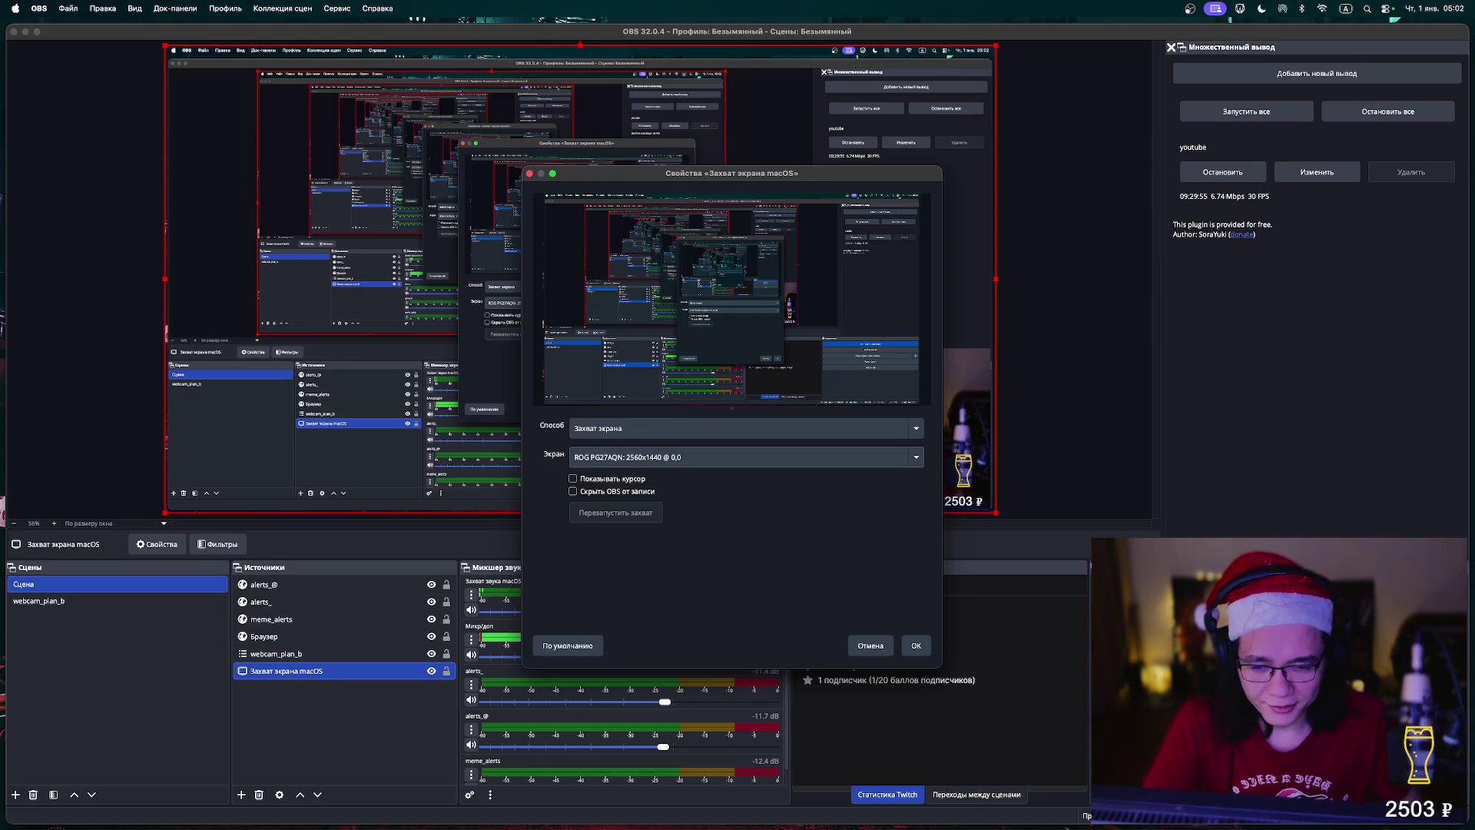
pyautogui.click(742, 428)
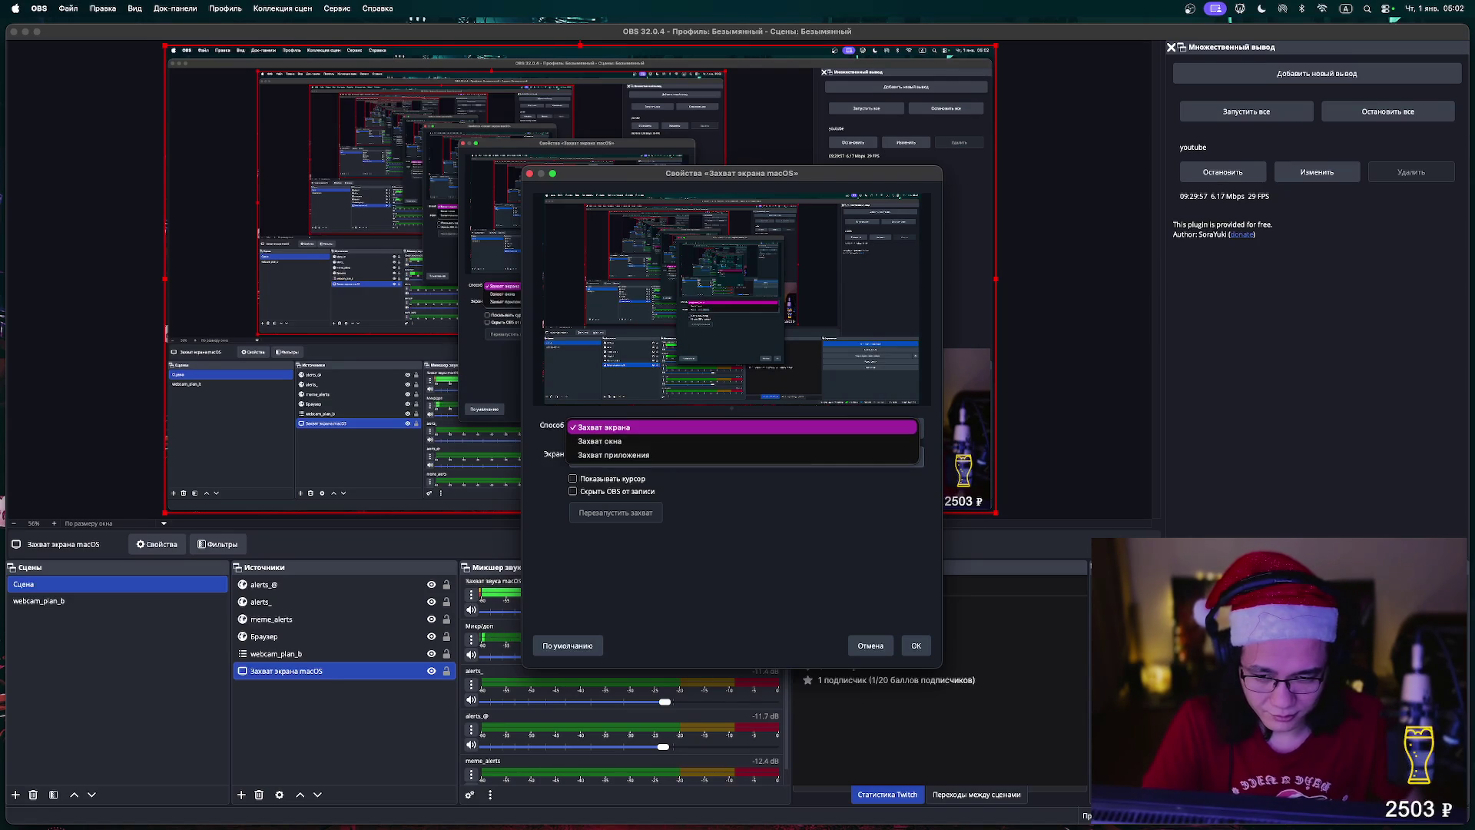
pyautogui.press('Return')
pyautogui.press('Return')
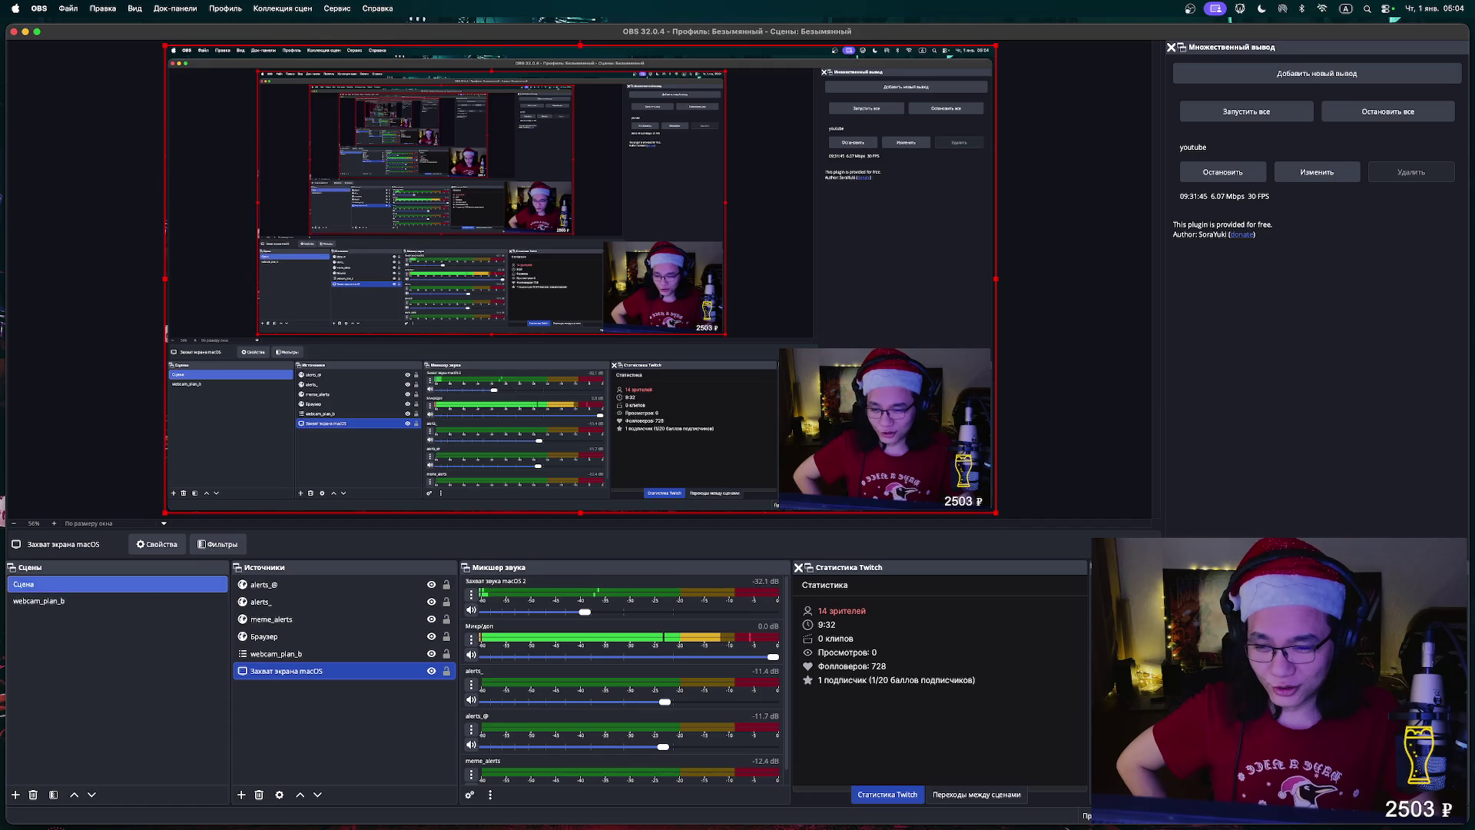
# - Select the webcam_plan_b scene in the Сцены dock for a full-frame webcam shot
pyautogui.click(38, 601)
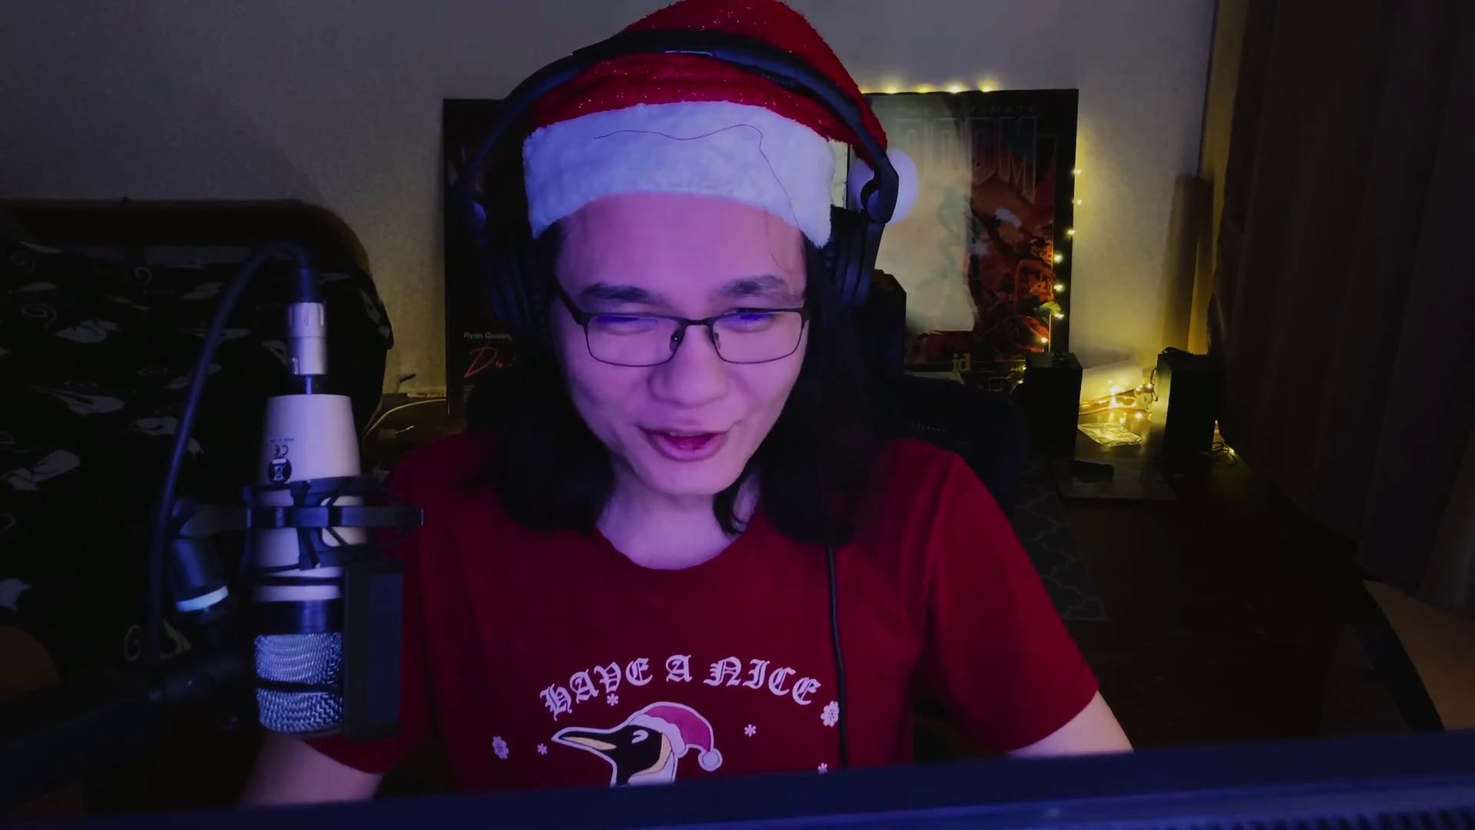
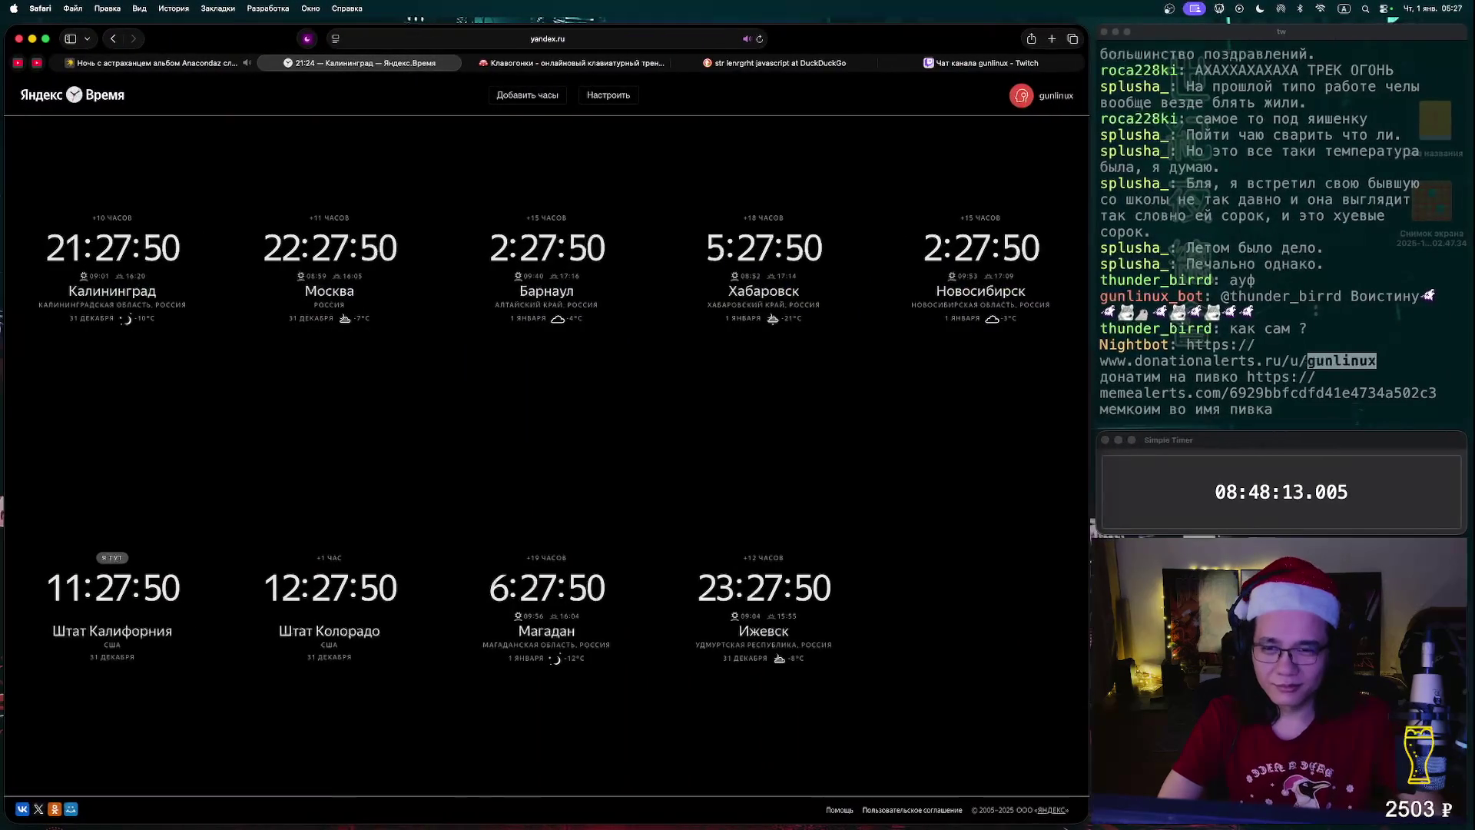
# - Open youtube.com in a new tab and search for 'бунке р трейлер'
pyautogui.press('super+t')
pyautogui.write('you')
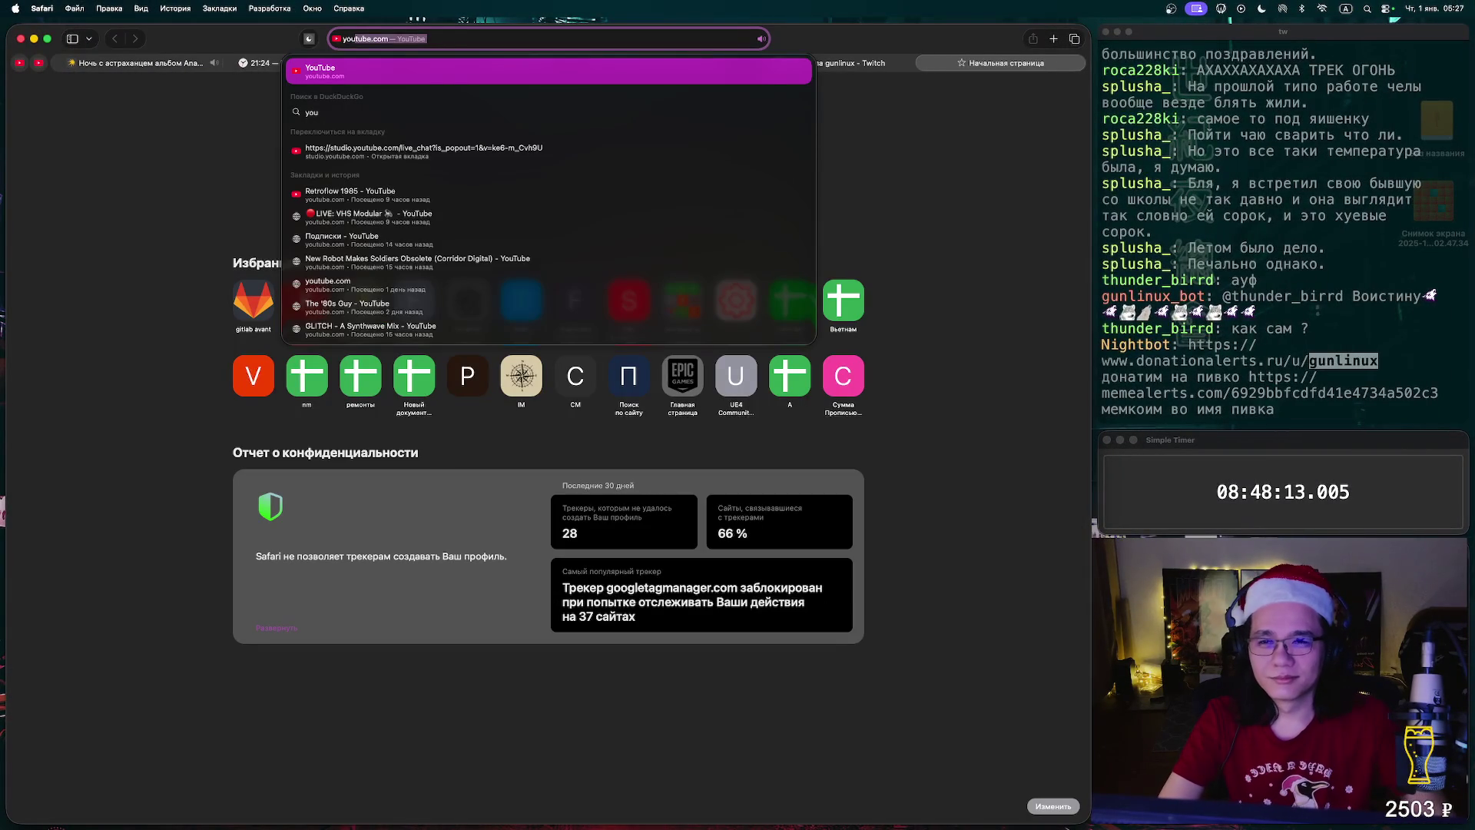
pyautogui.press('Return')
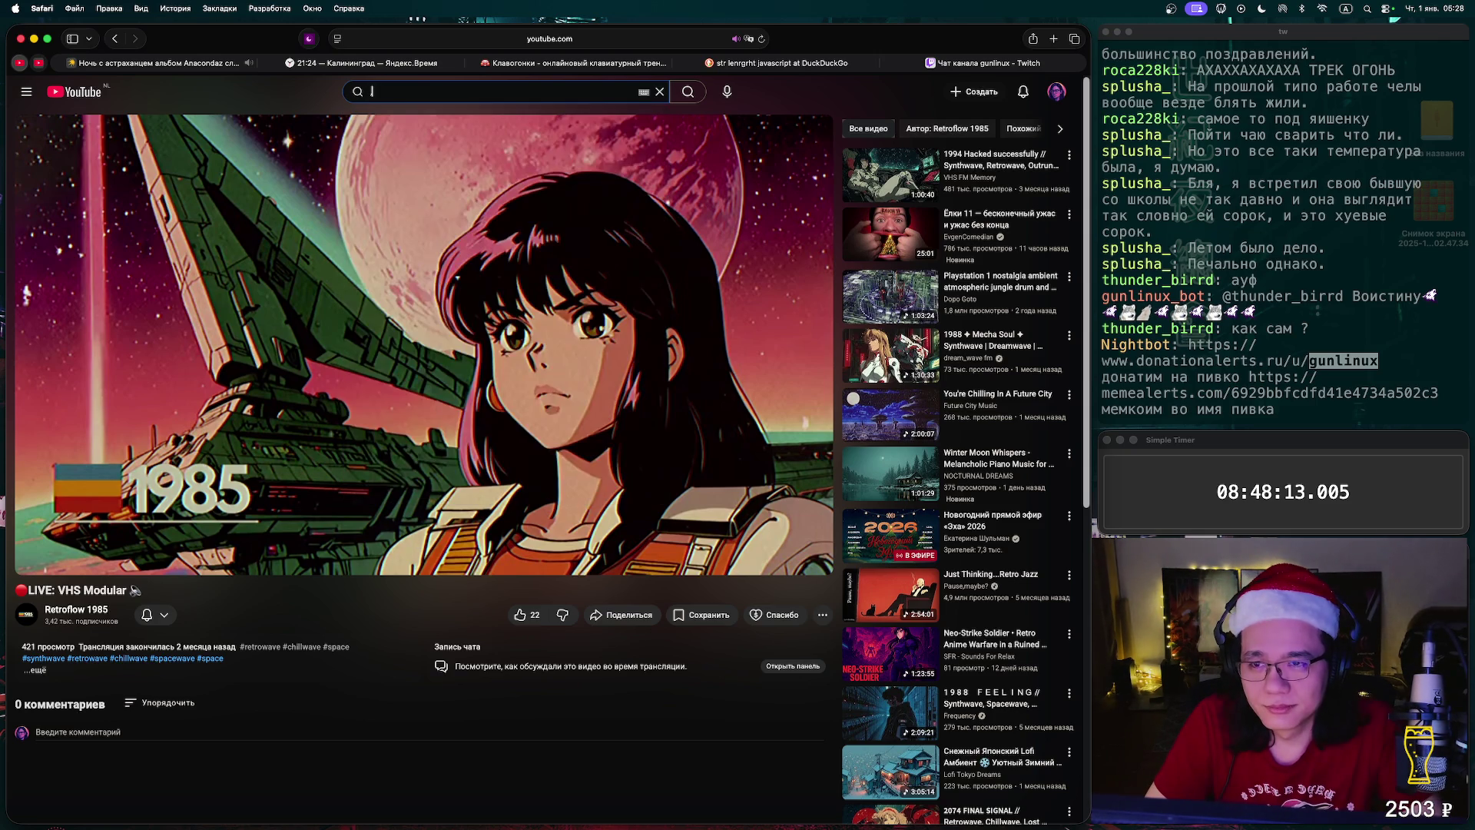
pyautogui.write('бун')
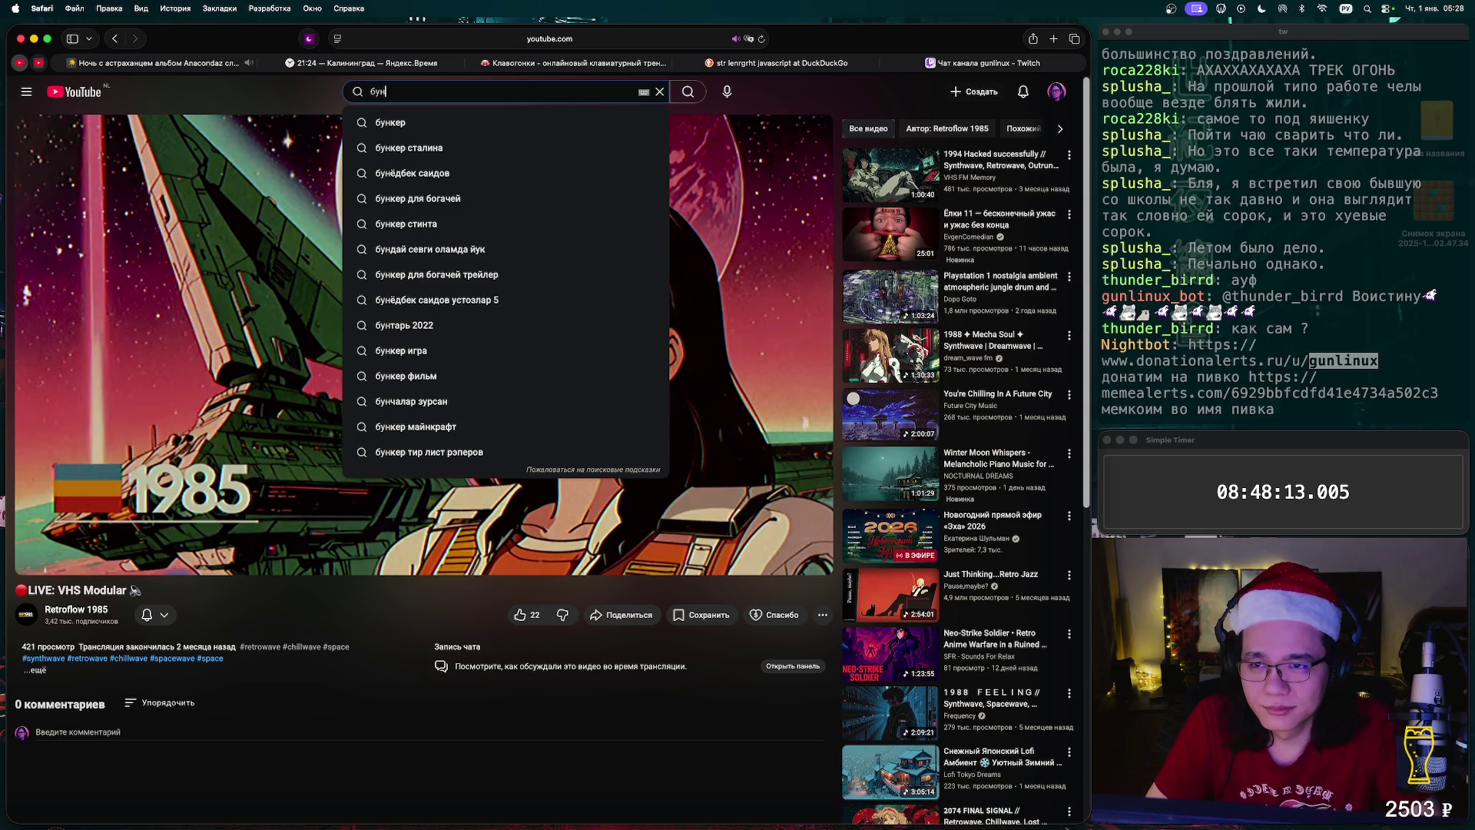
pyautogui.write('ке р трейлер')
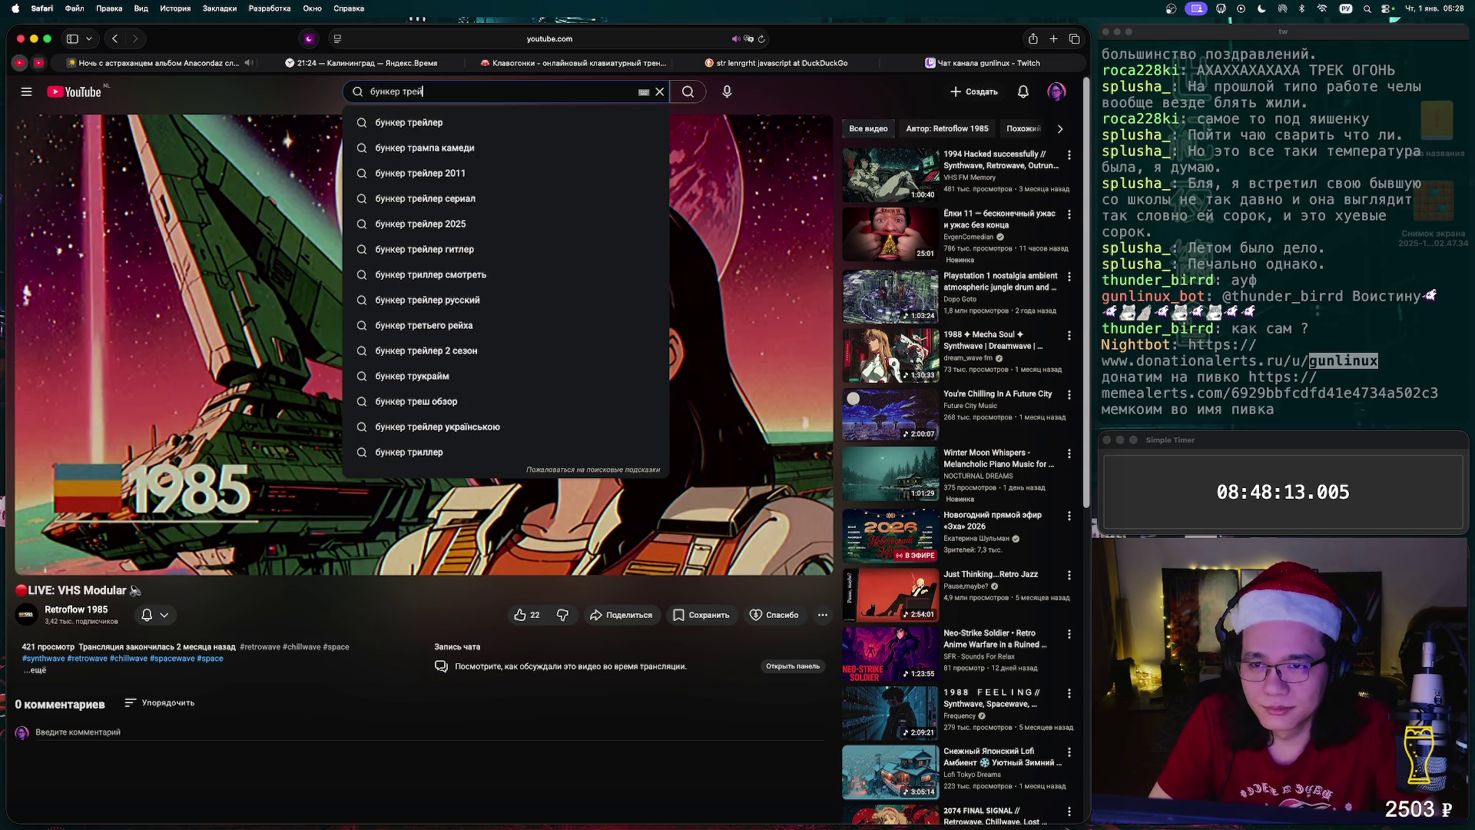
pyautogui.press('Return')
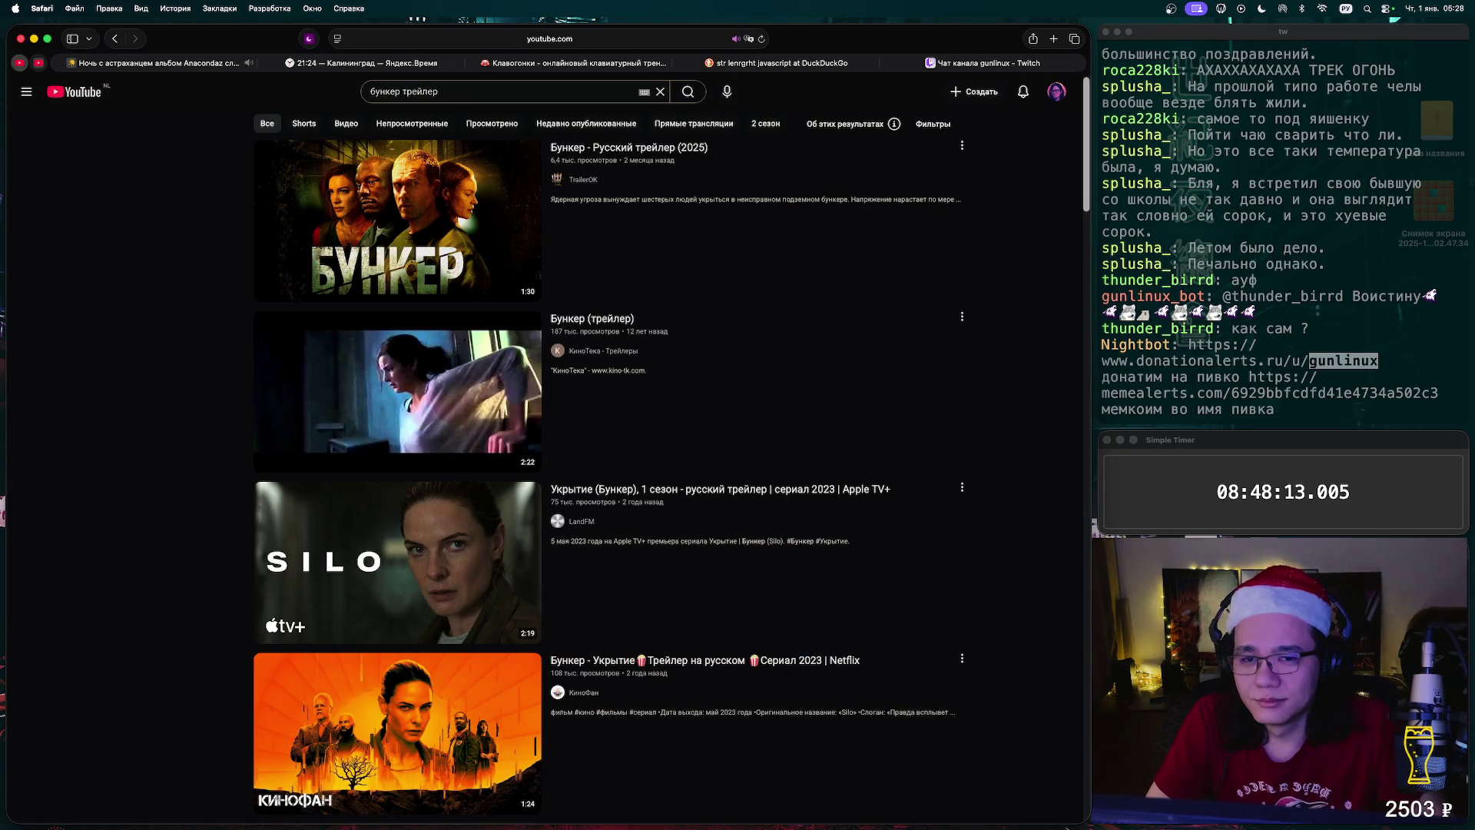
# - Refine the search with '2 сезон', open and pause the Укрытие season 2 trailer, then return to the music tab
pyautogui.press('/')
pyautogui.write(' 2')
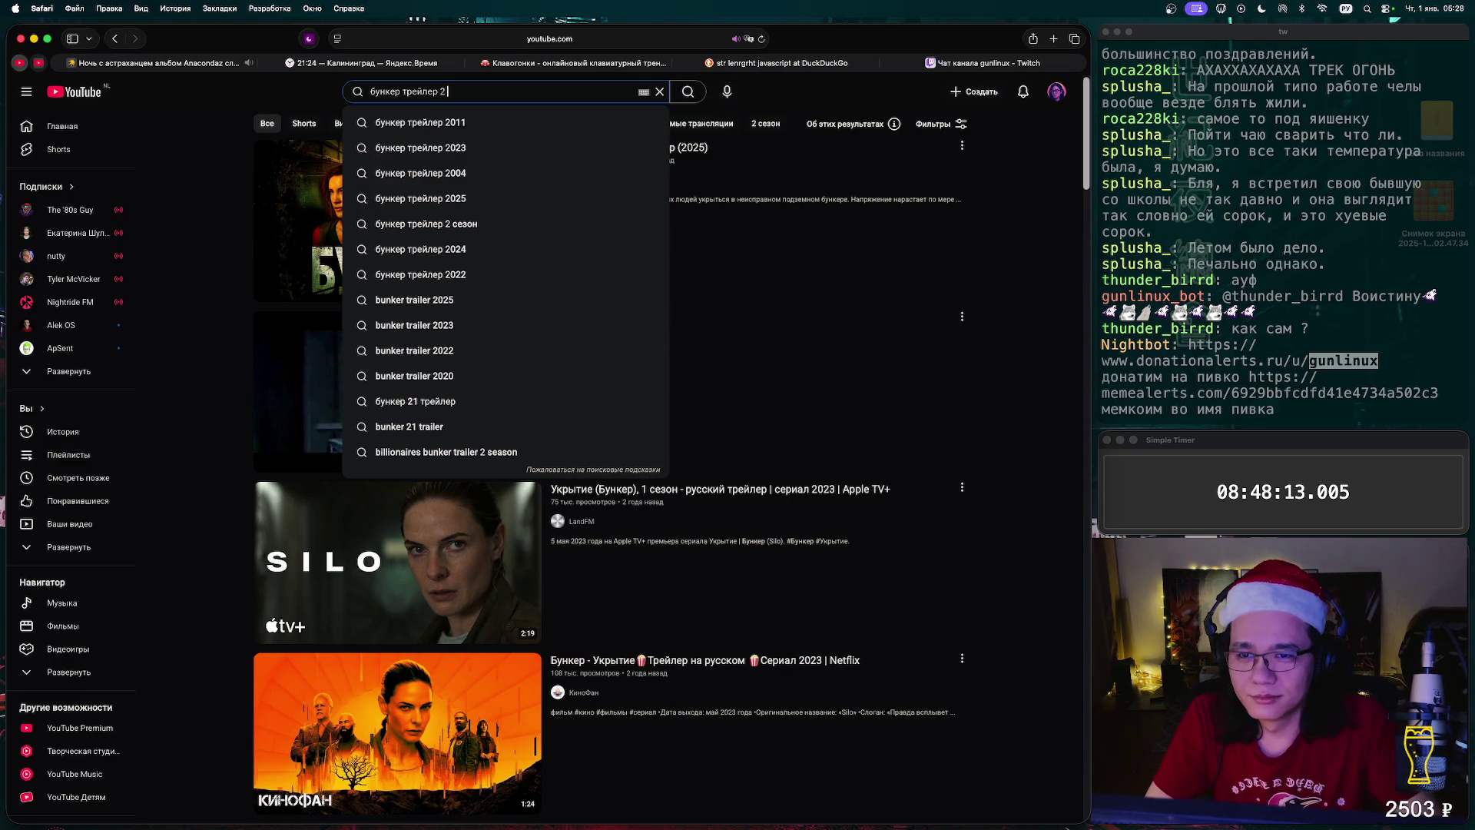
pyautogui.write(' сезон')
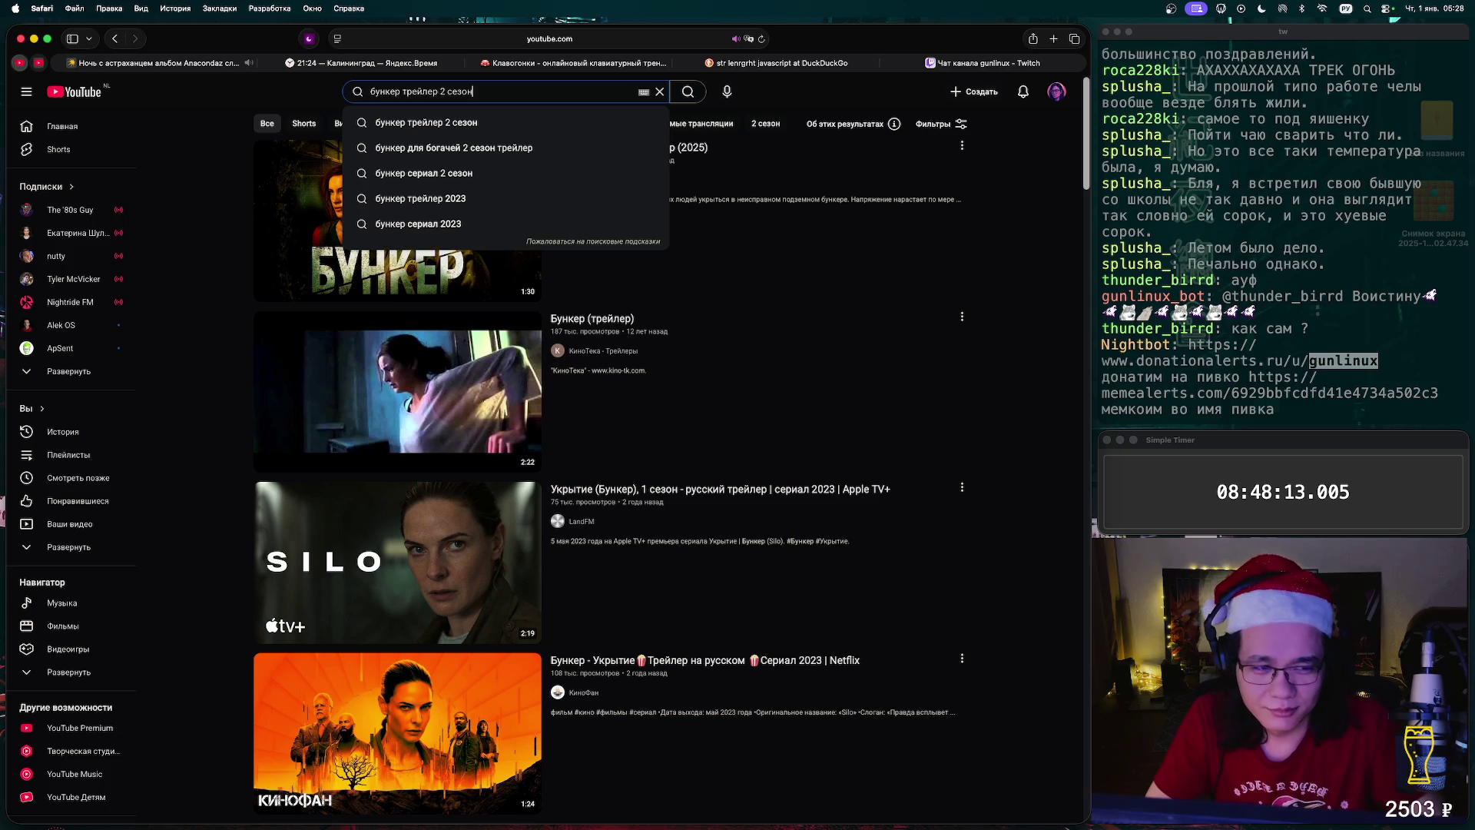
pyautogui.press('Return')
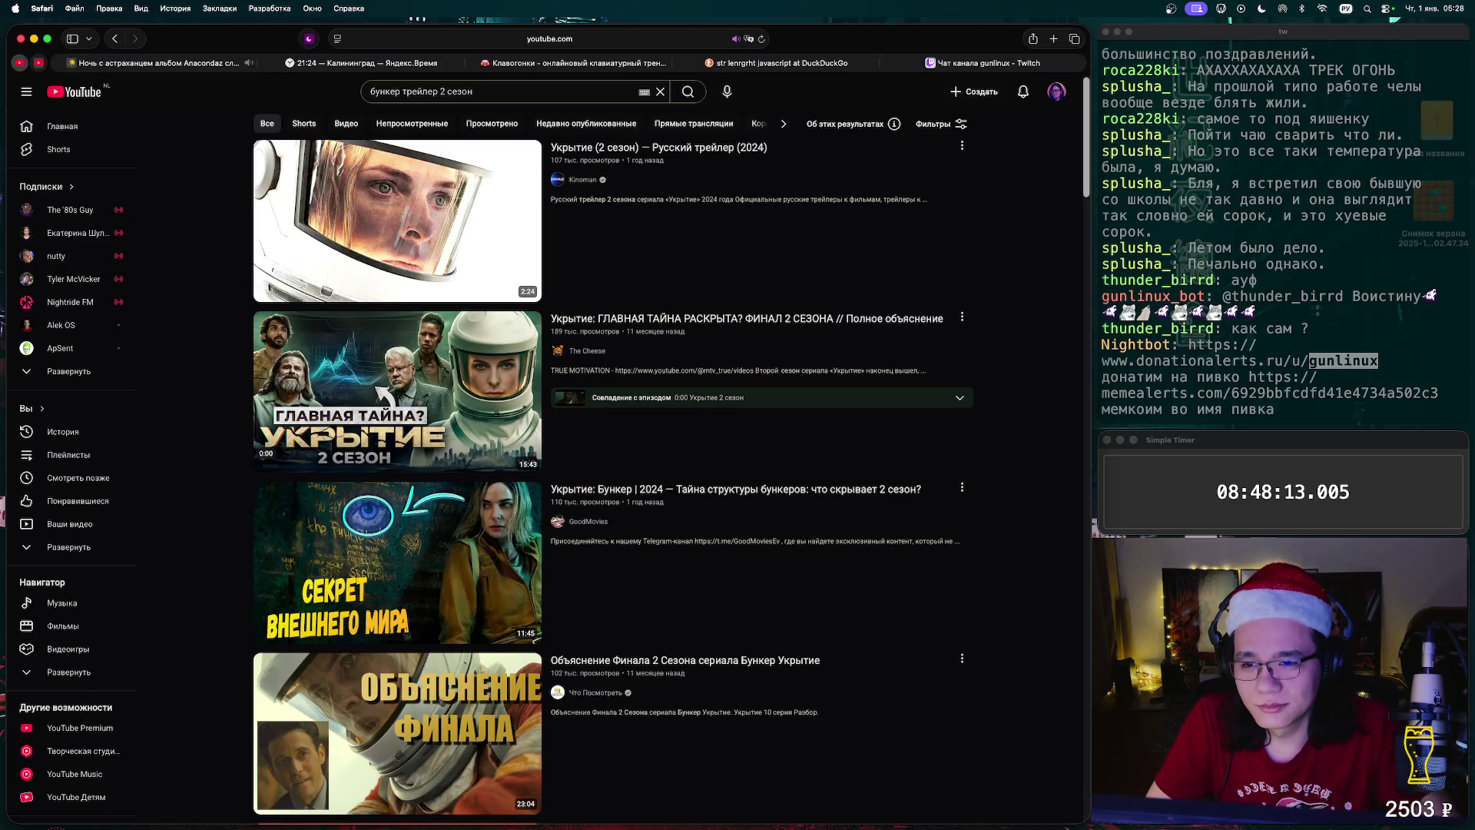
pyautogui.click(397, 220)
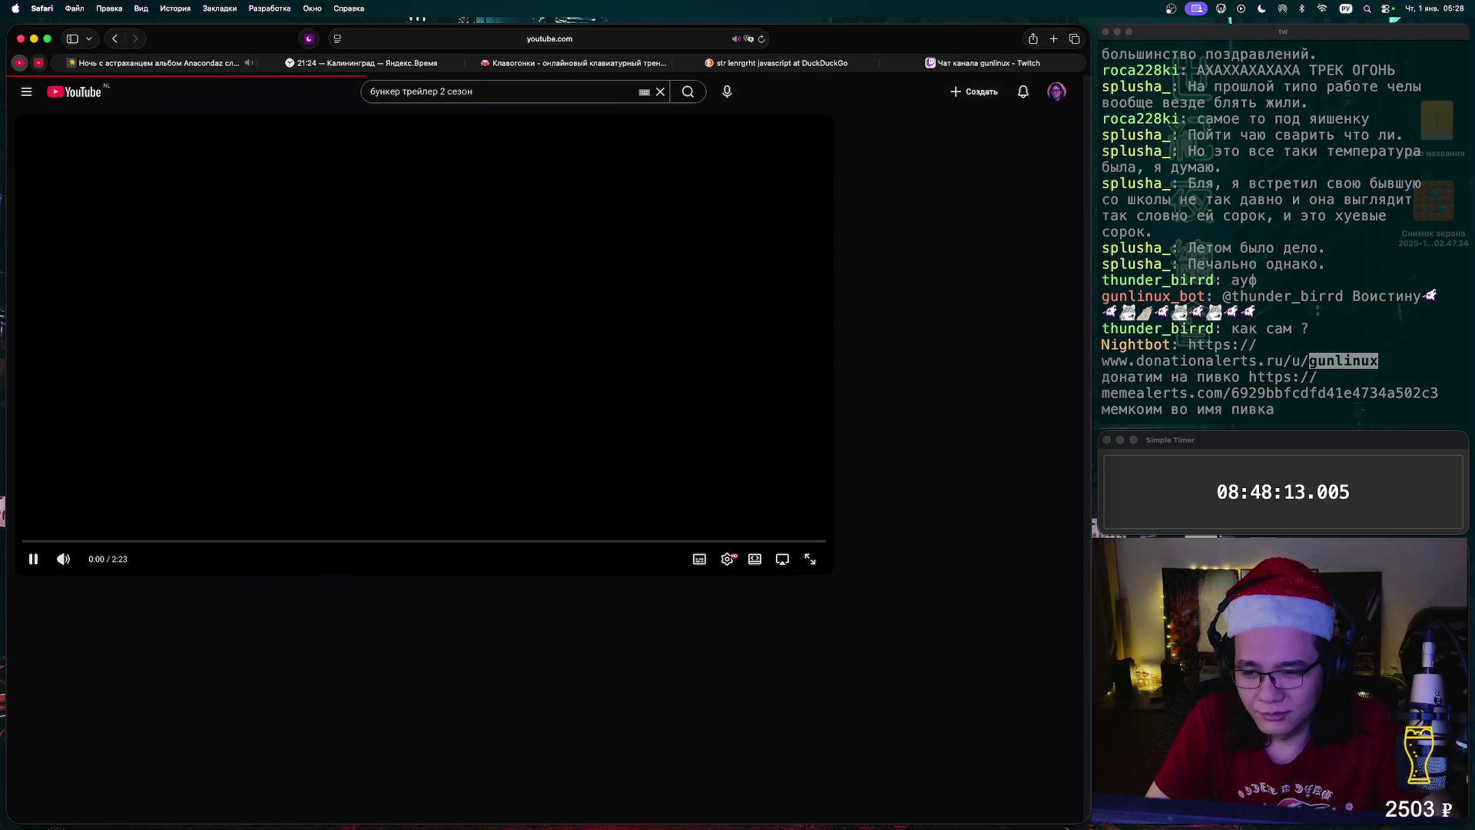
pyautogui.press('space')
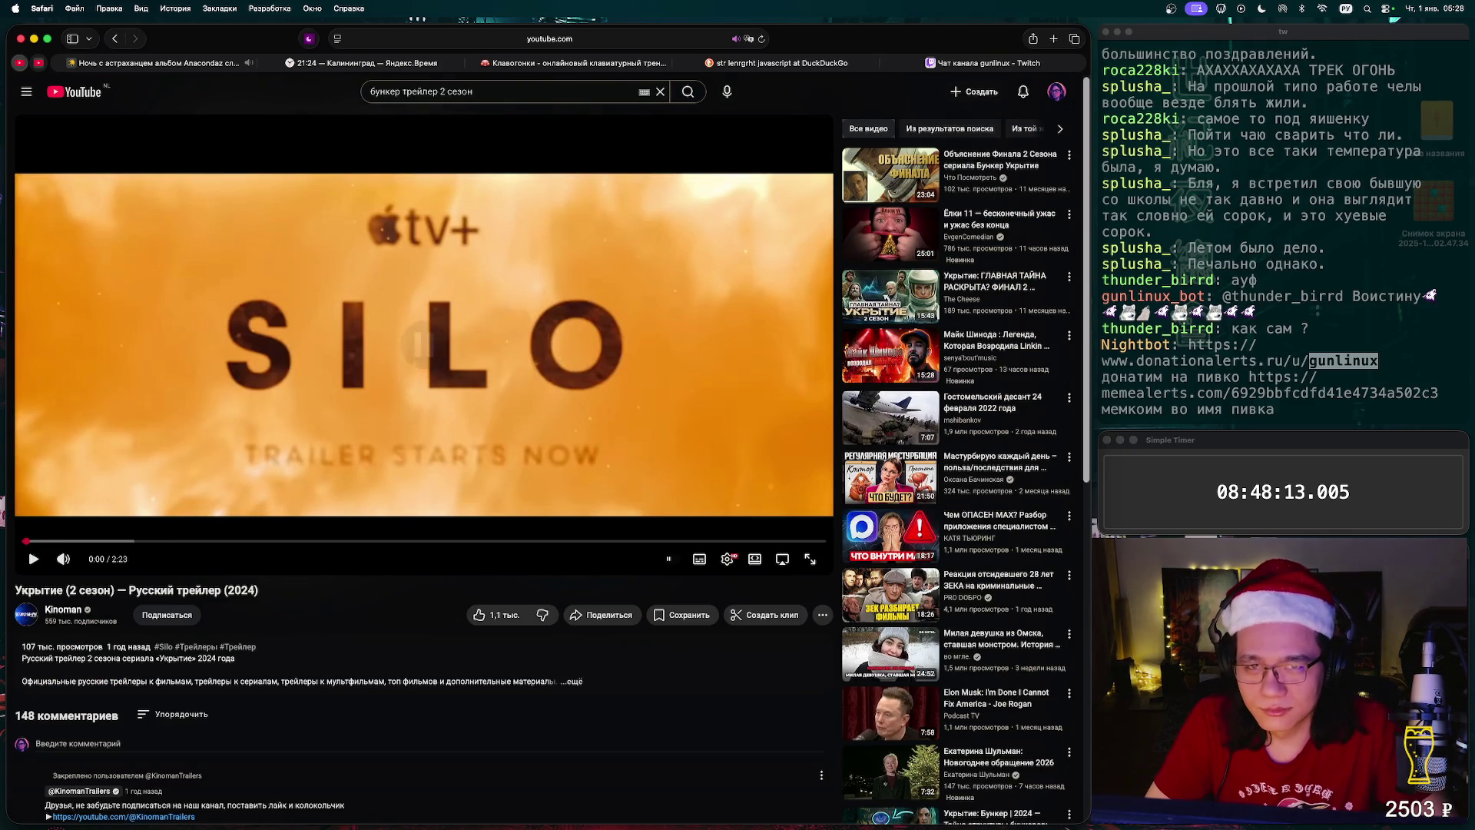
pyautogui.hotkey('ctrl', 'Tab')
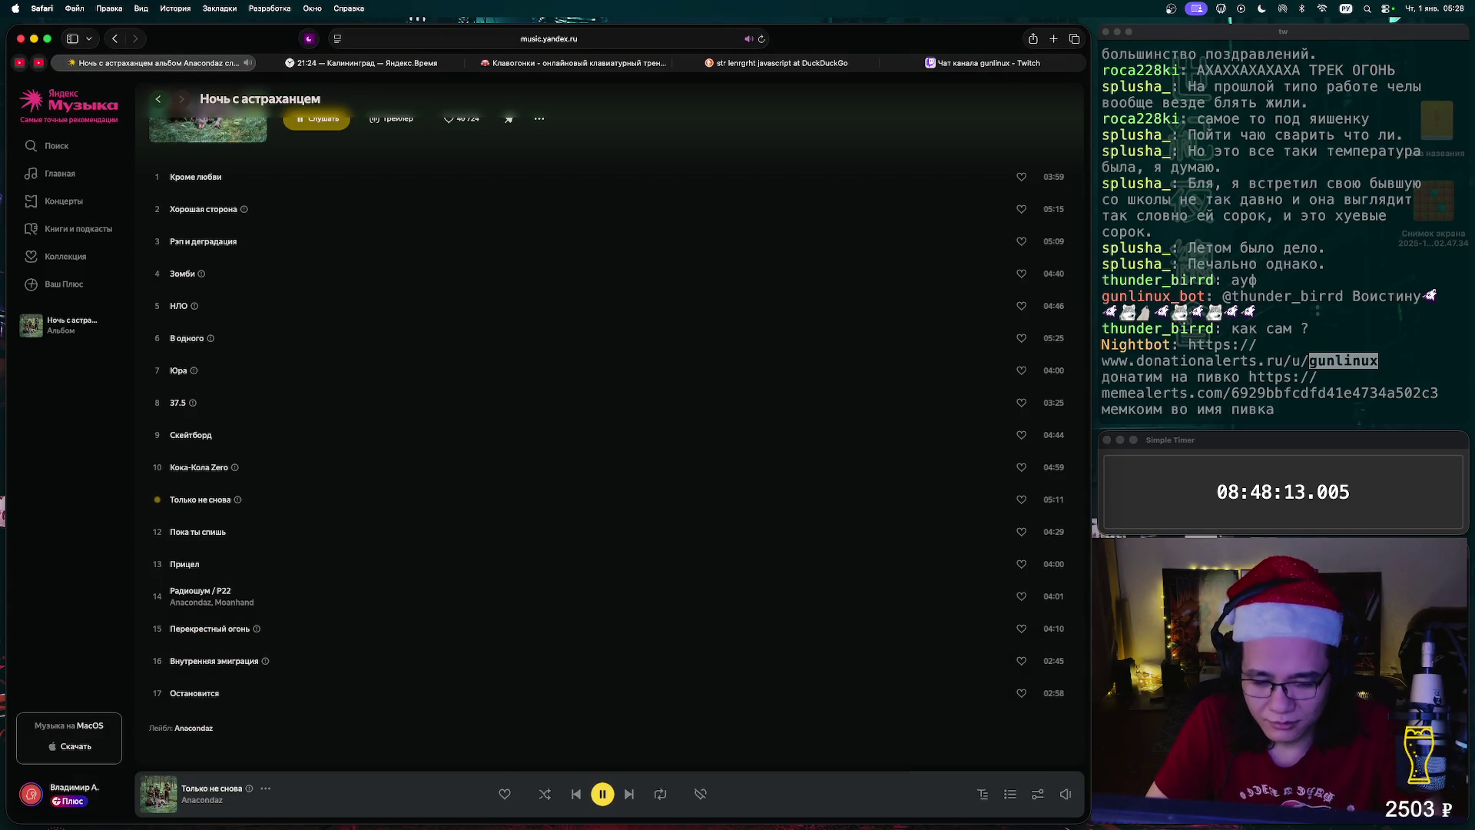
# - Pause 'Только не снова' in Yandex Music and return to the tab with the Silo trailer
pyautogui.moveTo(1065, 794)
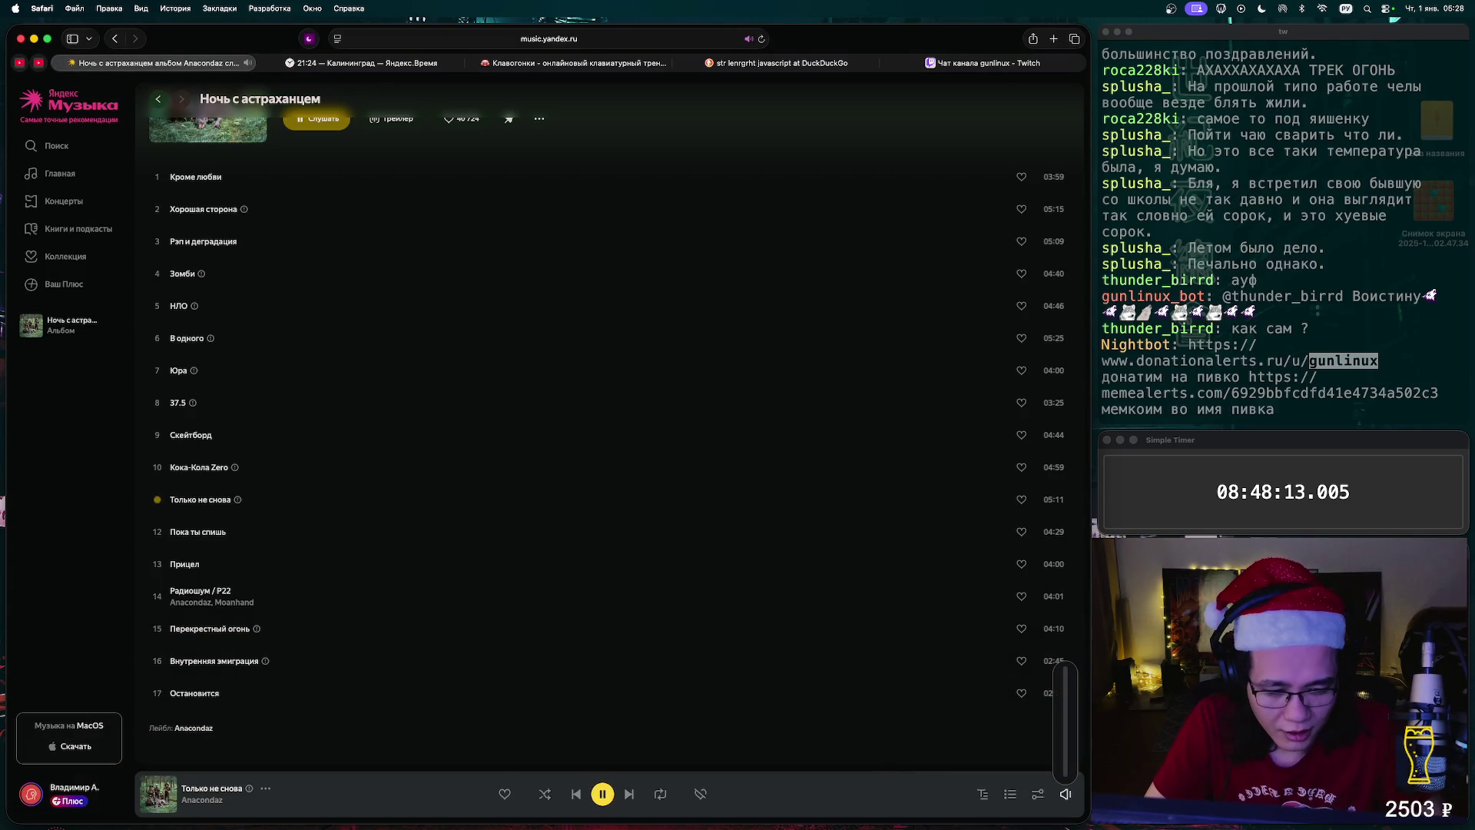
pyautogui.click(602, 794)
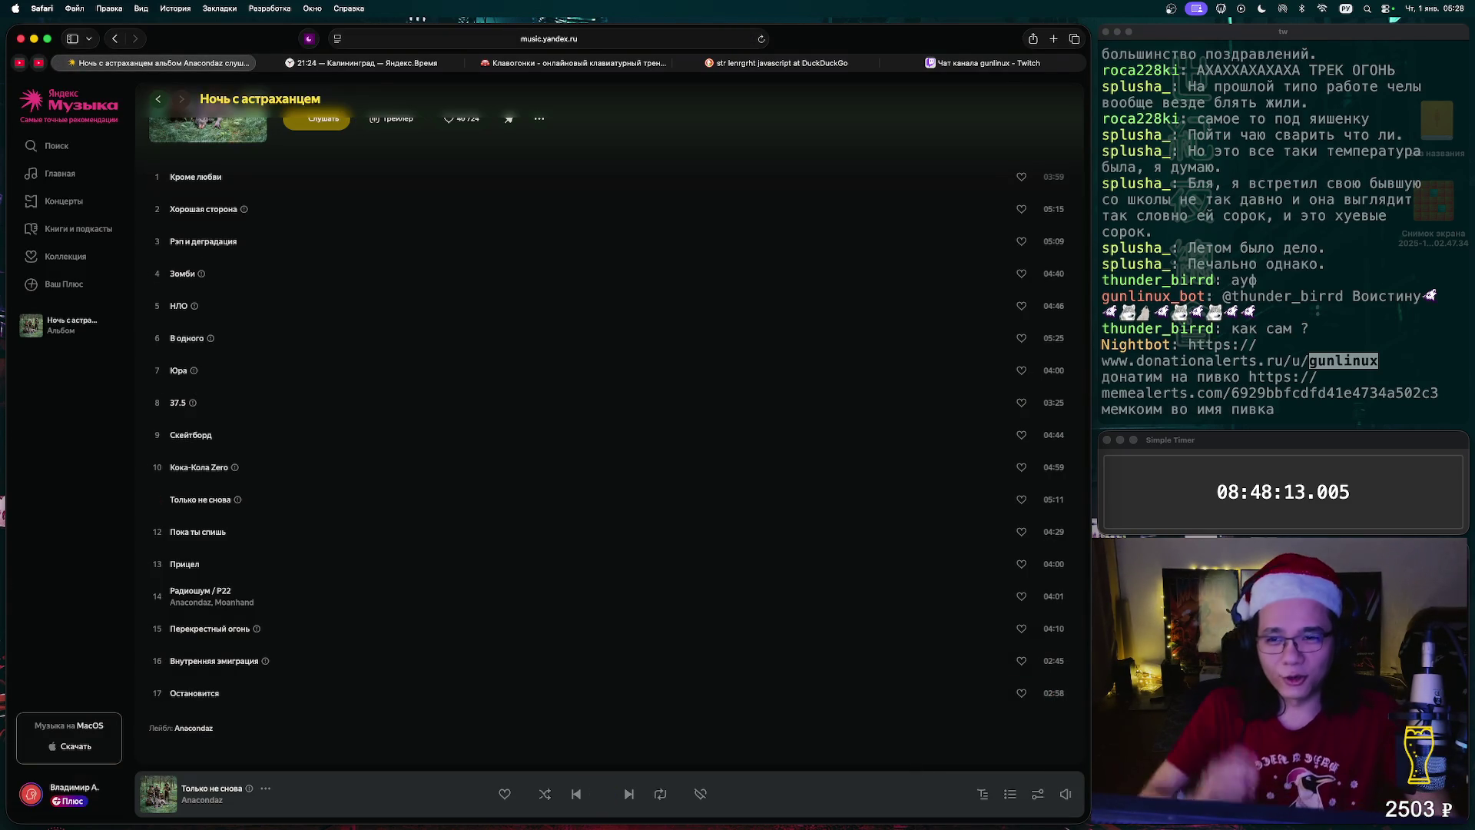
pyautogui.press('super+4')
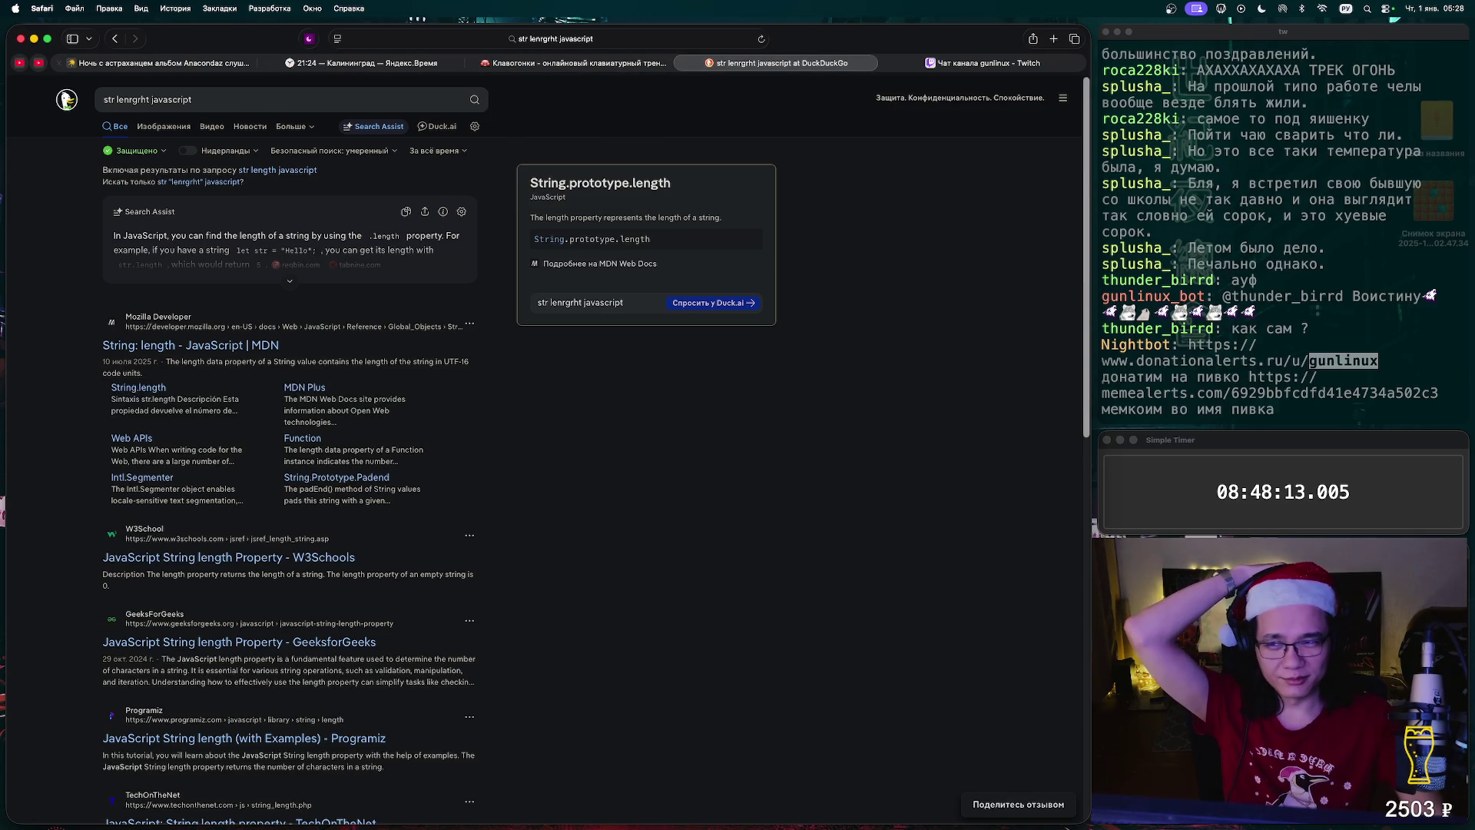
pyautogui.click(19, 63)
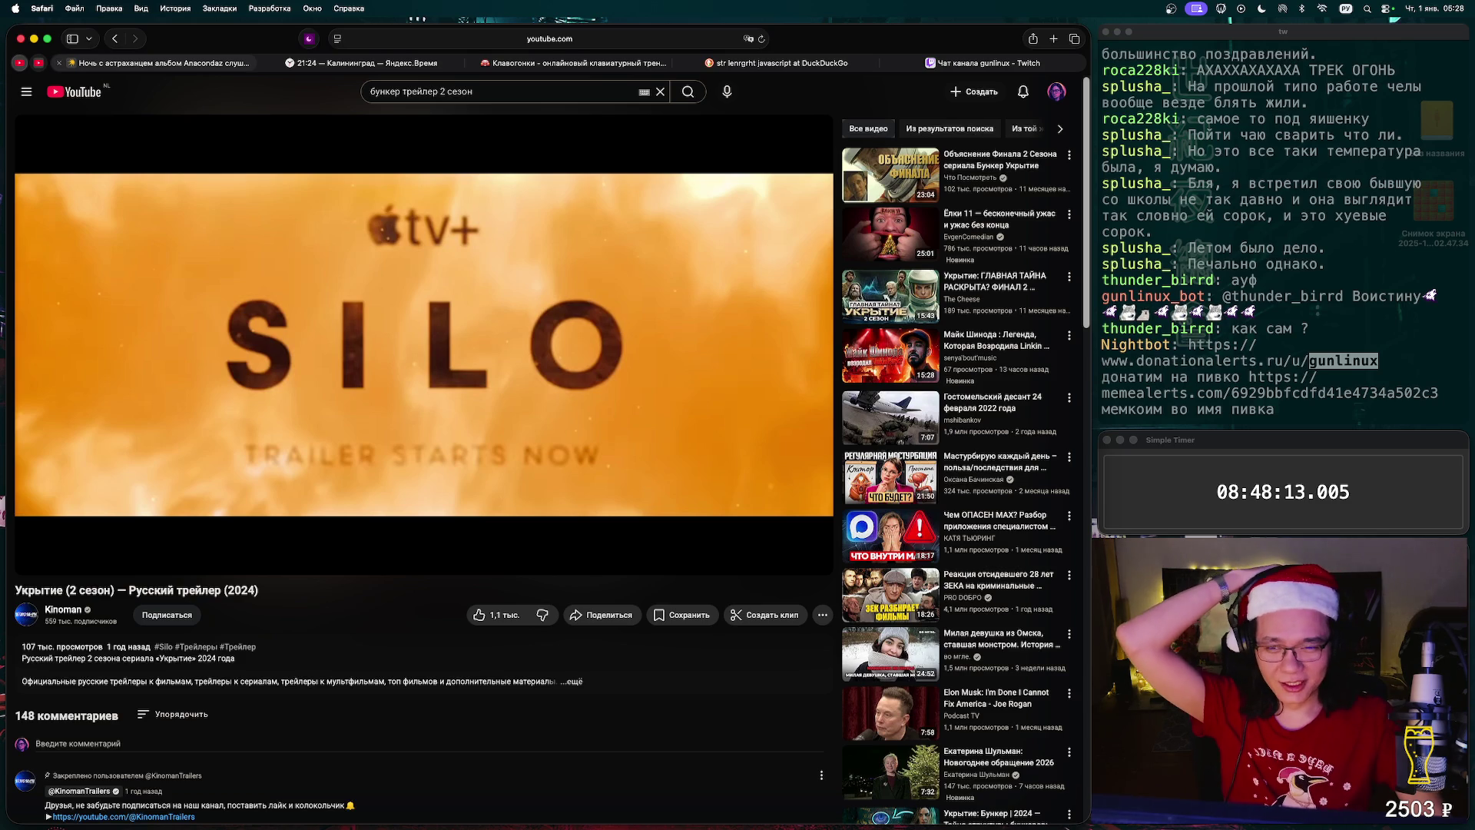
# - Leave the 'Укрытие (2 сезон)' trailer paused at 0:01 of 2:23
pyautogui.moveTo(153, 63)
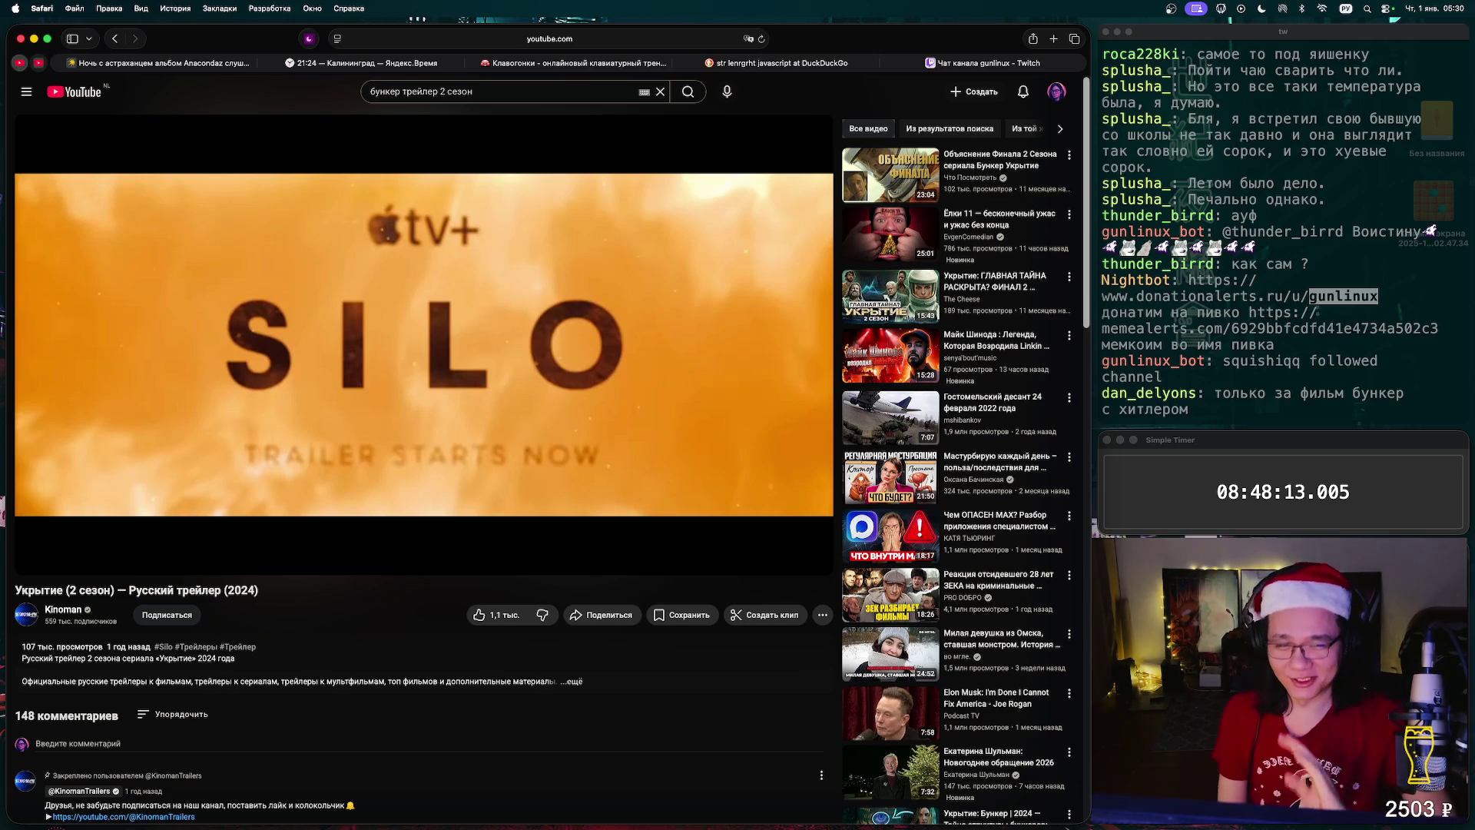
pyautogui.press('space')
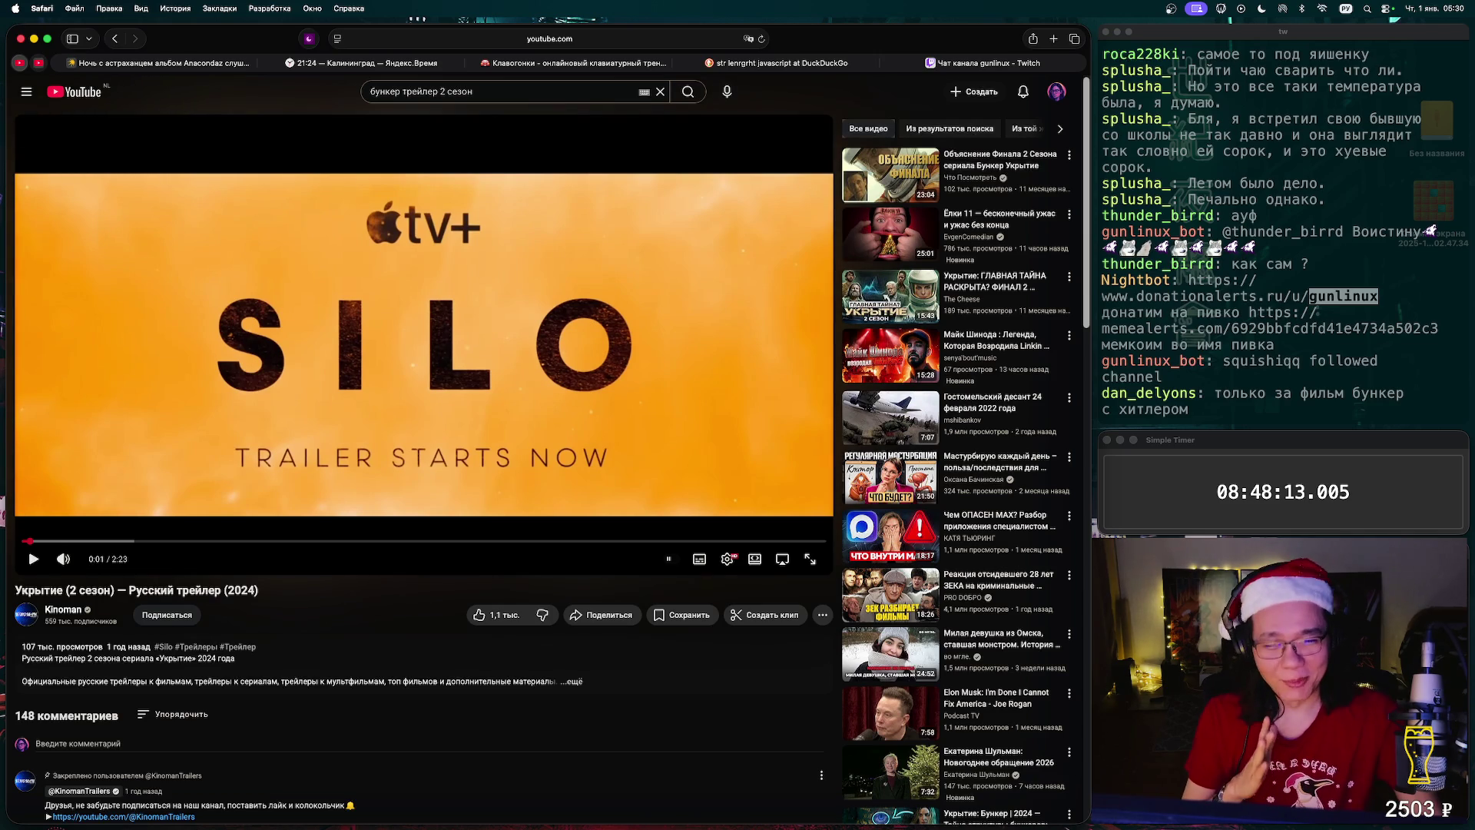
# - Briefly go full screen, then watch the Silo trailer in theater mode up to 2:01
pyautogui.click(810, 559)
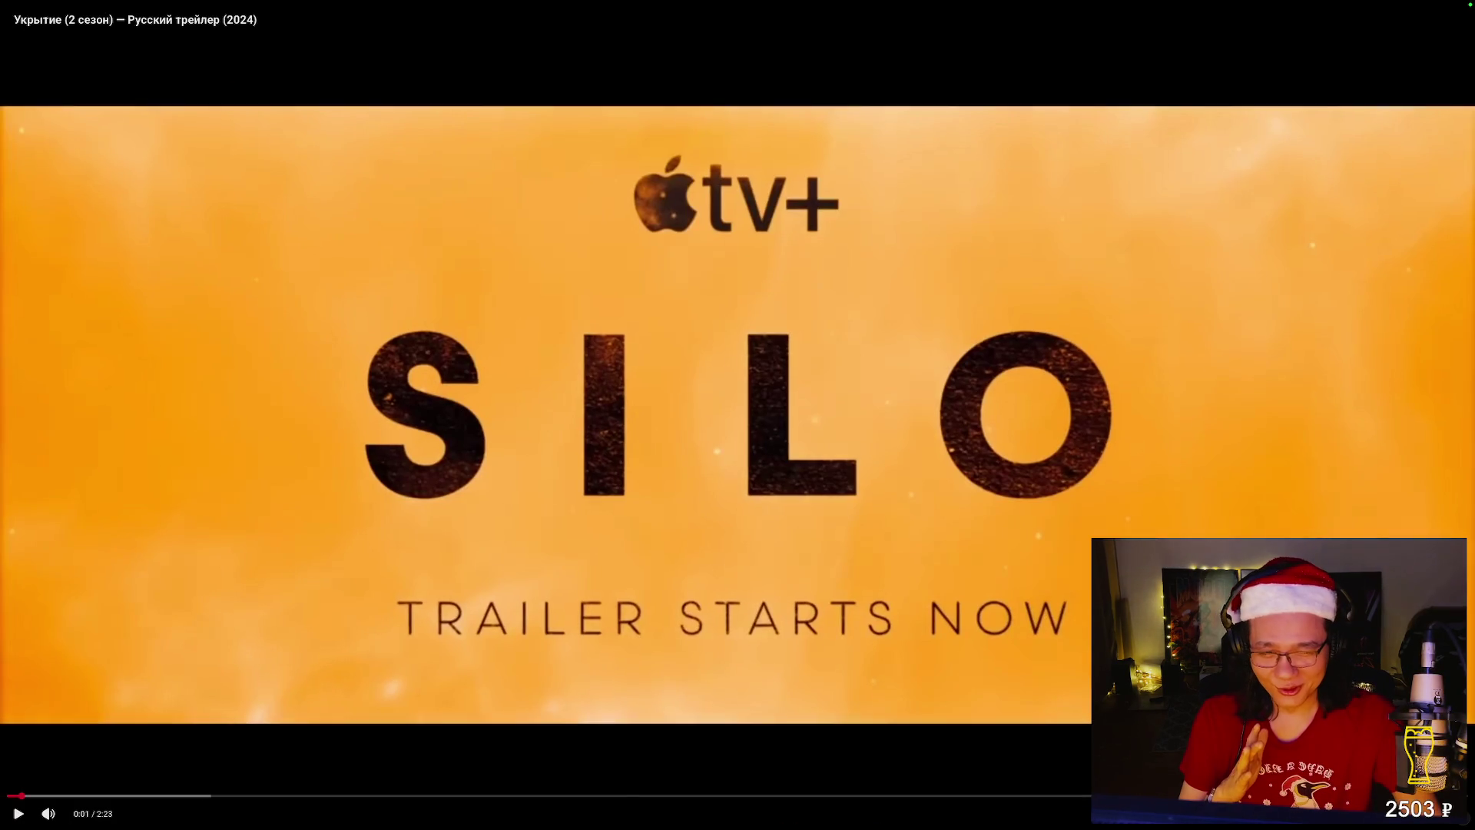
pyautogui.press('Escape')
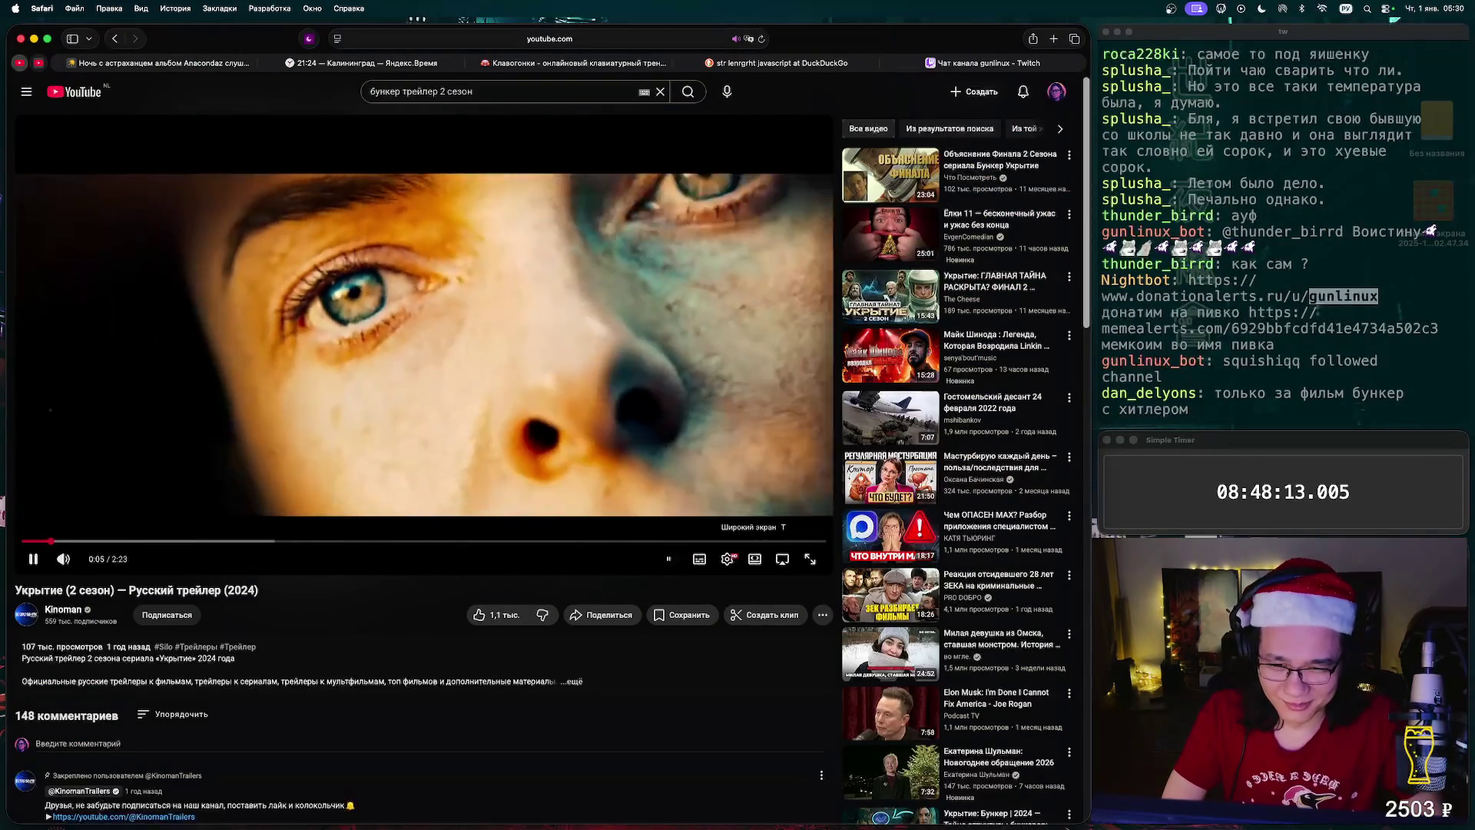
pyautogui.click(755, 558)
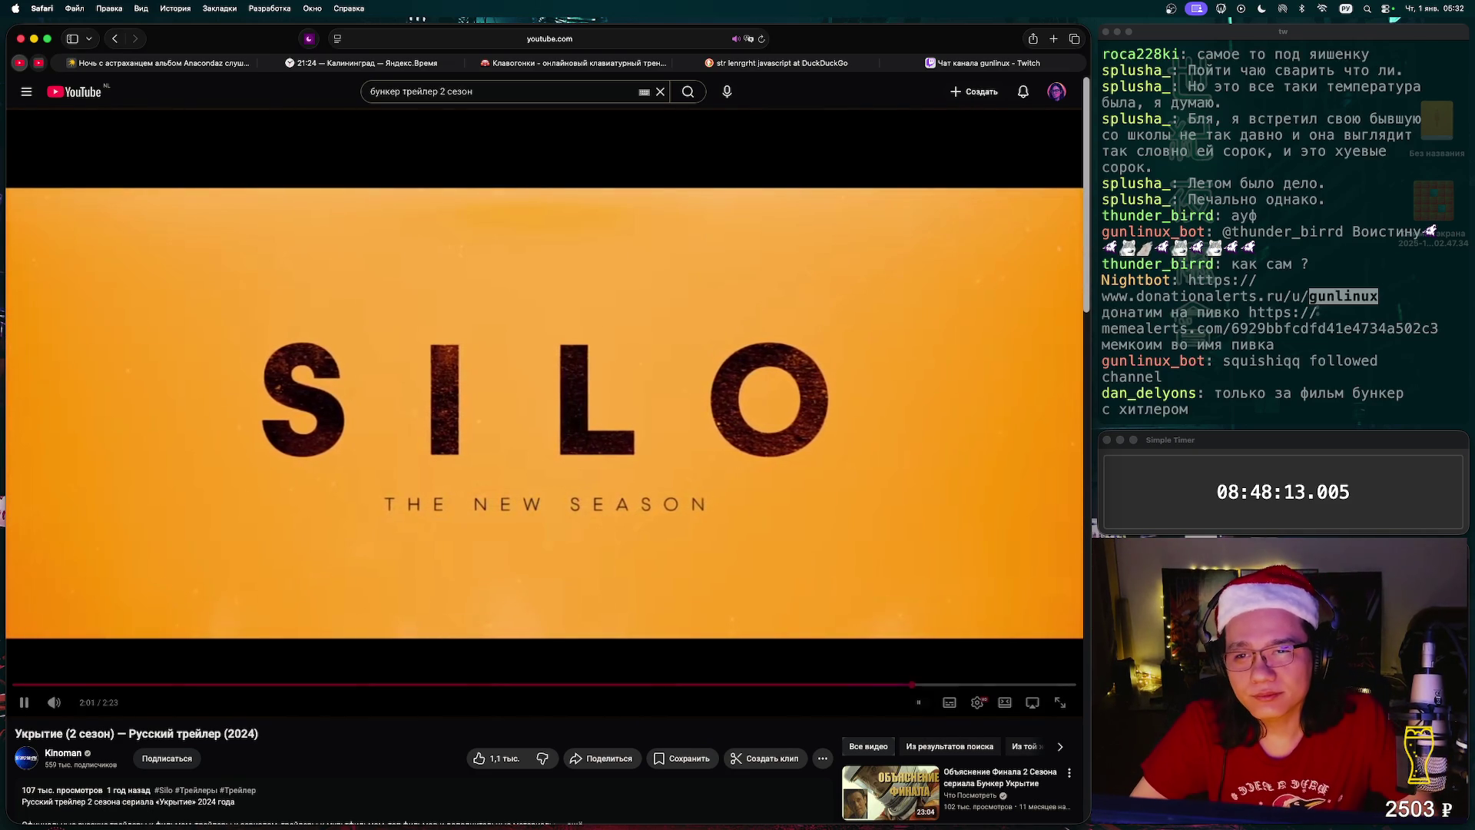
# - Dismiss the search suggestions and let the Silo trailer finish to its end-screen recommendations
pyautogui.press('/')
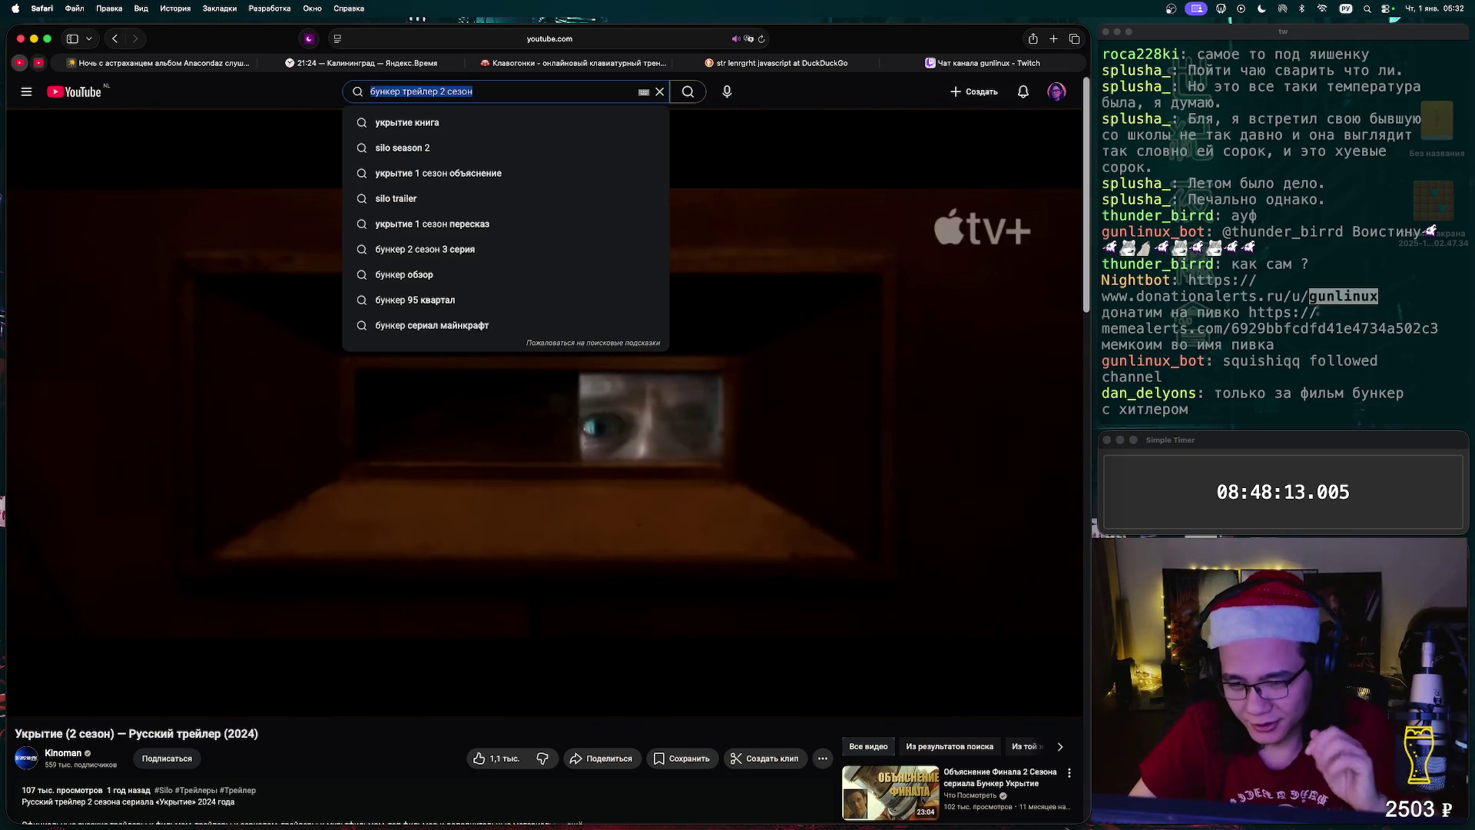
pyautogui.press('Escape')
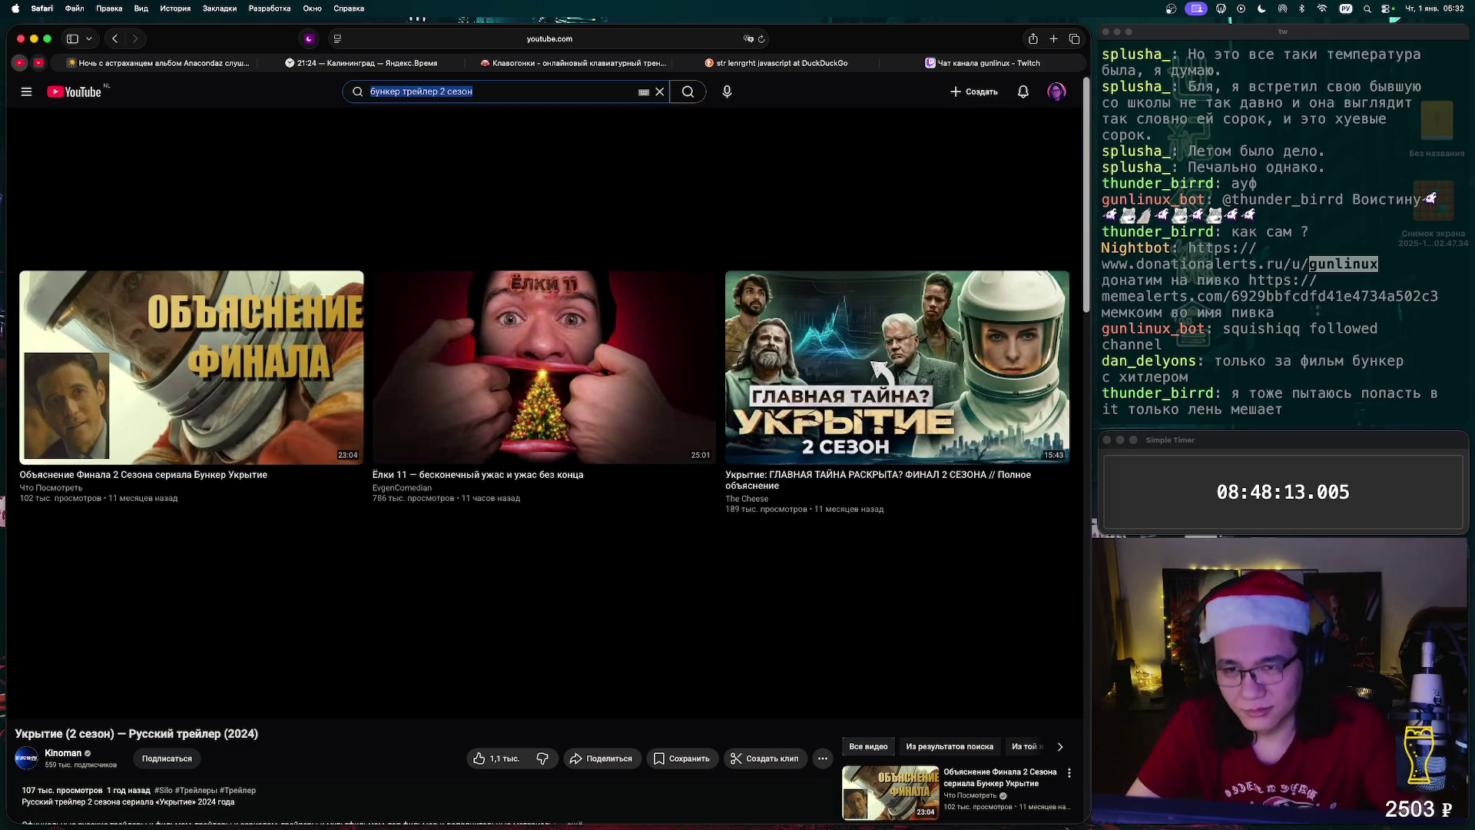
pyautogui.press('super+t')
# - Load kinopoisk.ru and dismiss its promotional pop-up
pyautogui.hotkey('ctrl', 'space')
pyautogui.write('k')
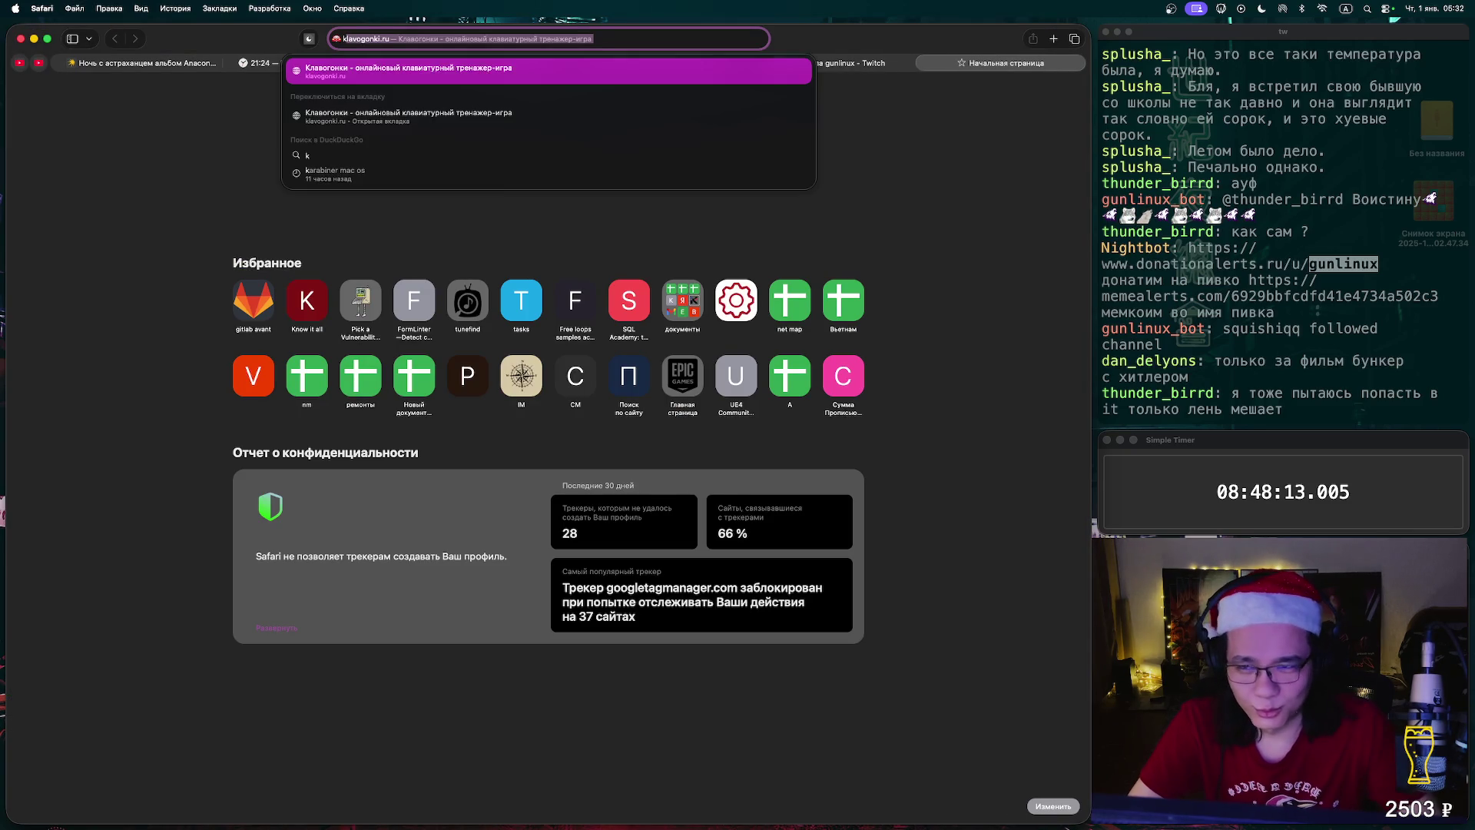
pyautogui.write('i')
pyautogui.press('Return')
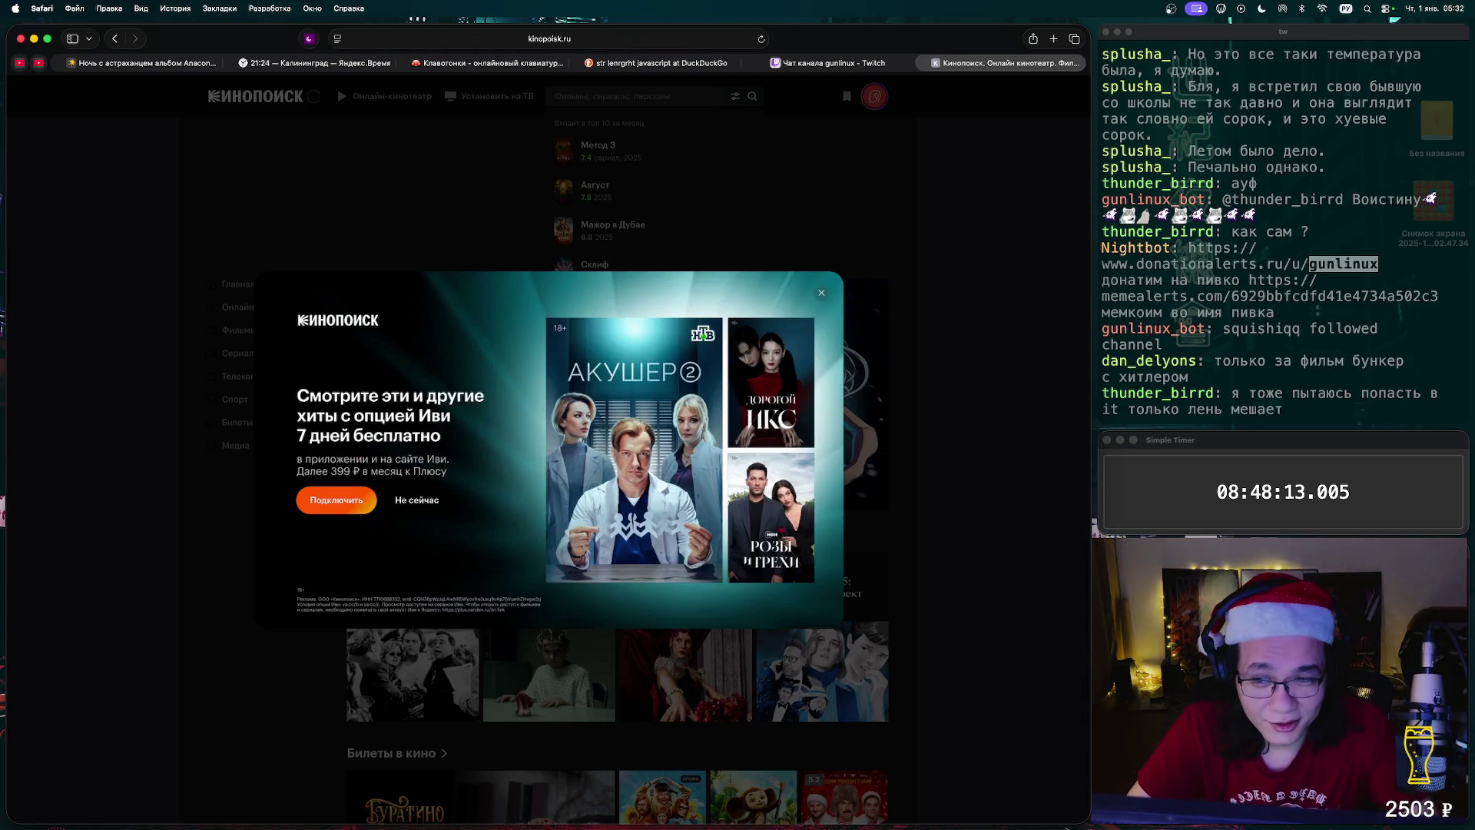
pyautogui.press('Escape')
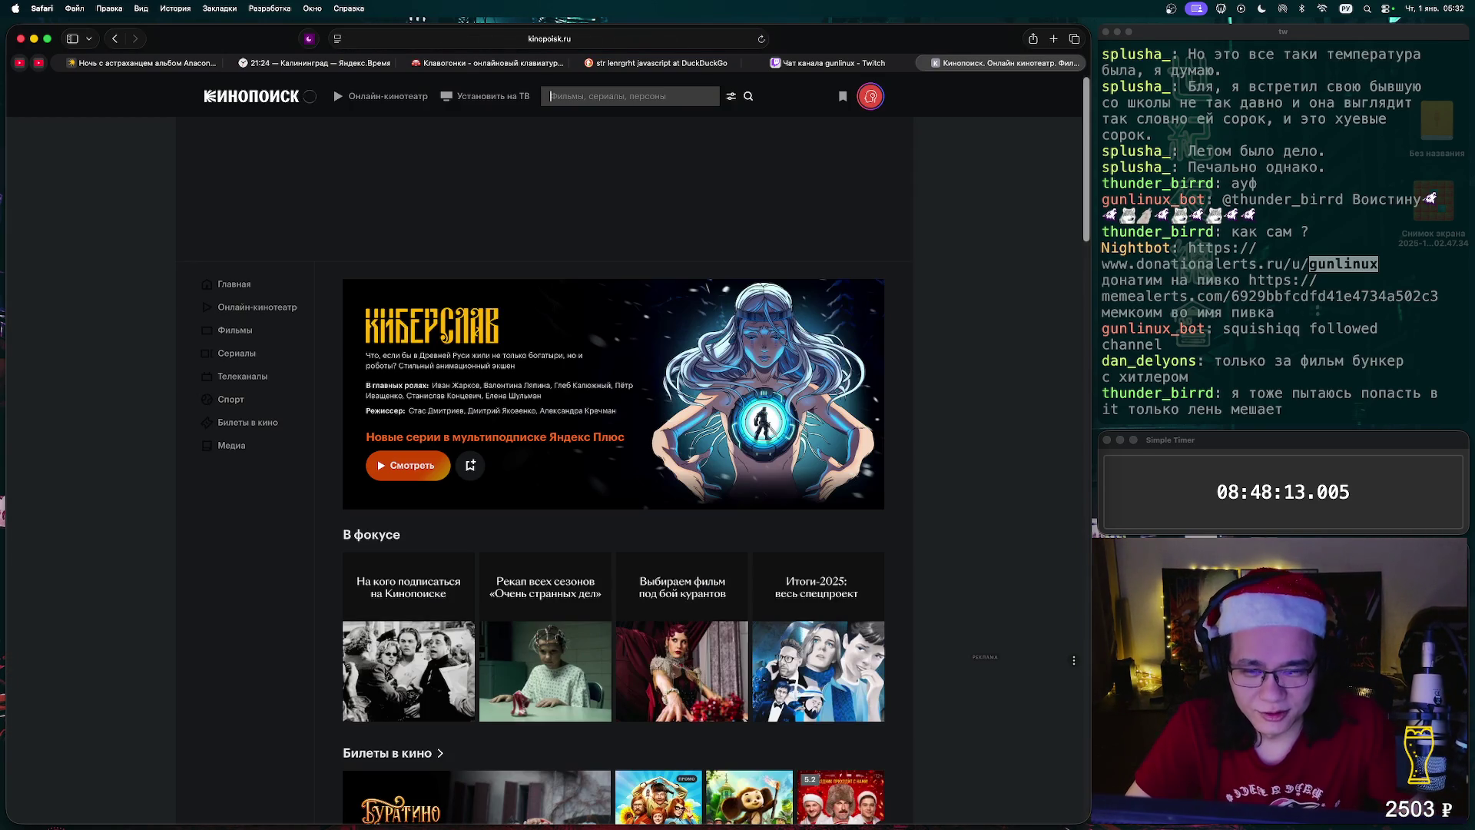
# - Search Kinopoisk for 'болтер митти', then replace the tab with a blank start page
pyautogui.write('б')
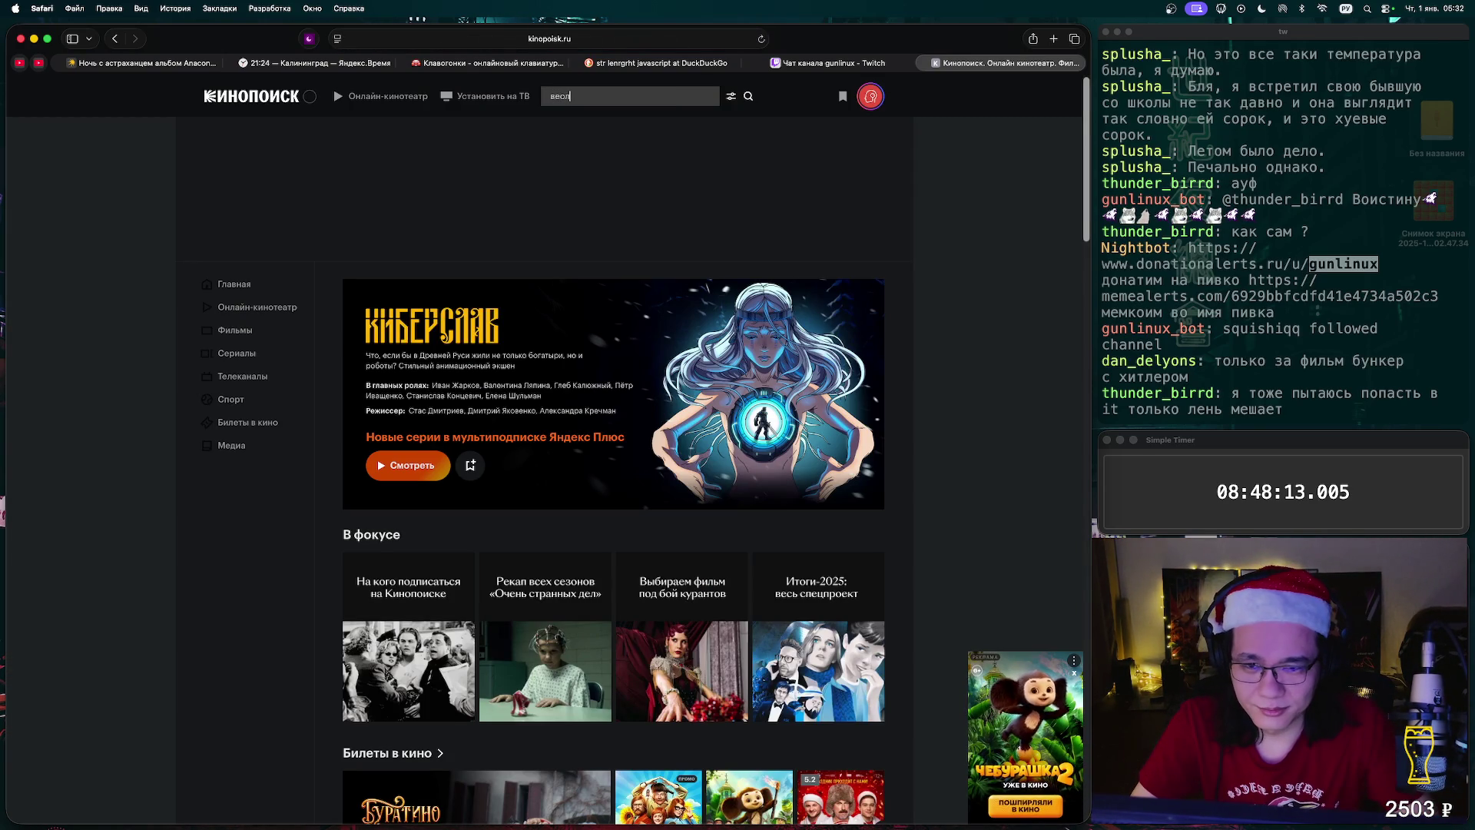
pyautogui.write('олтер ми')
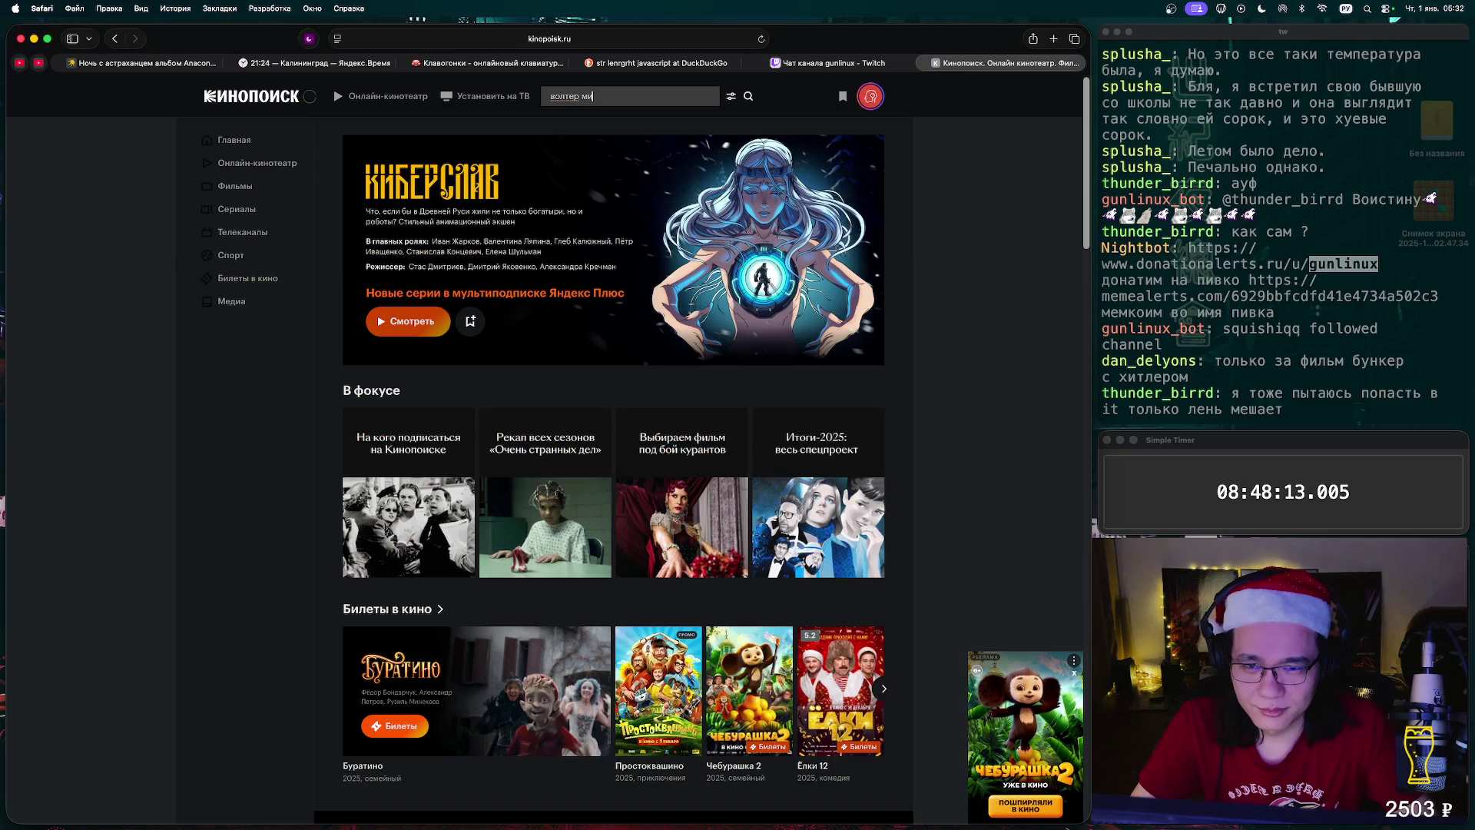
pyautogui.write('тти')
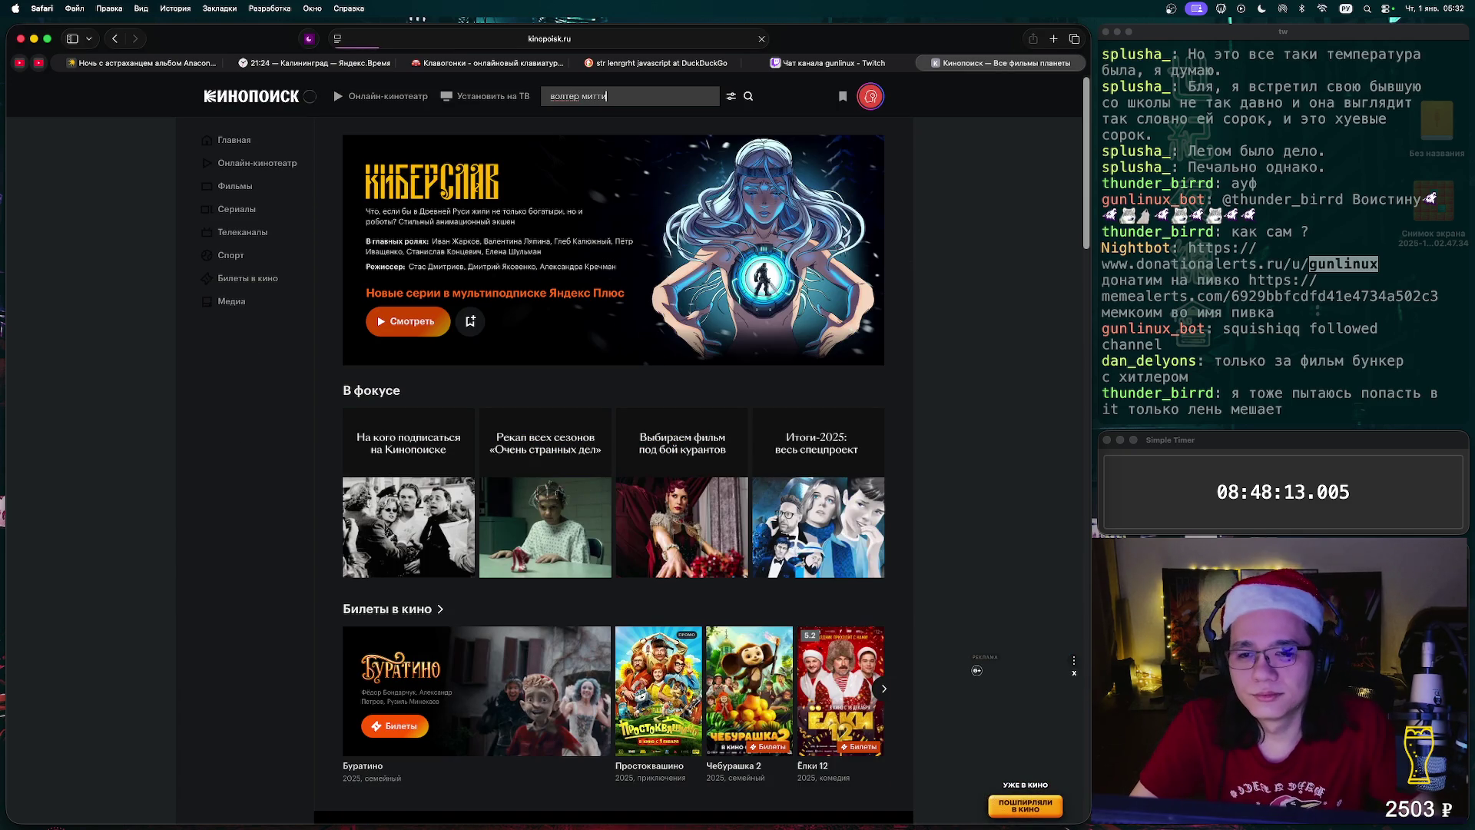
pyautogui.press('Return')
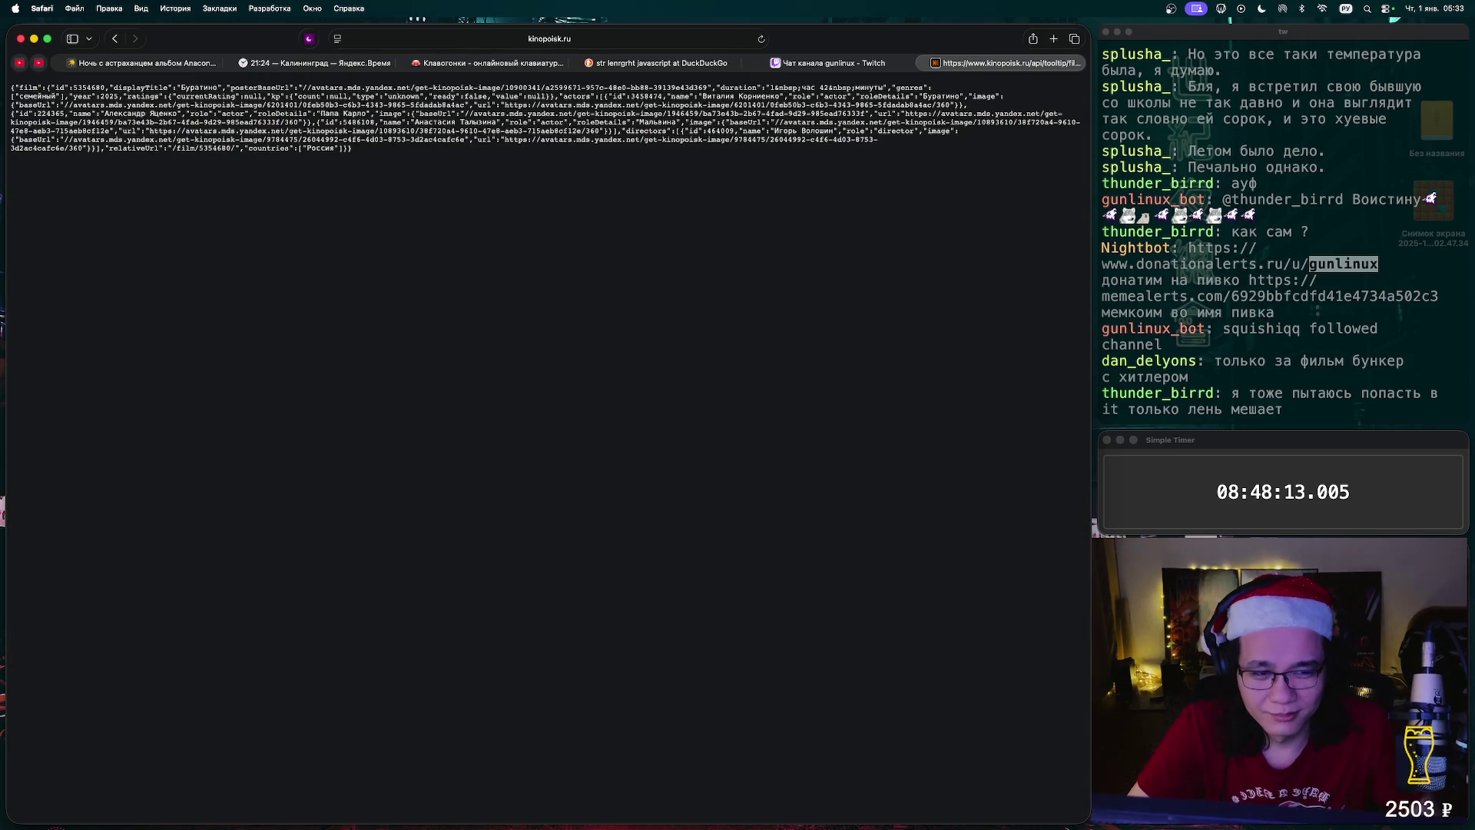
pyautogui.press('super+w')
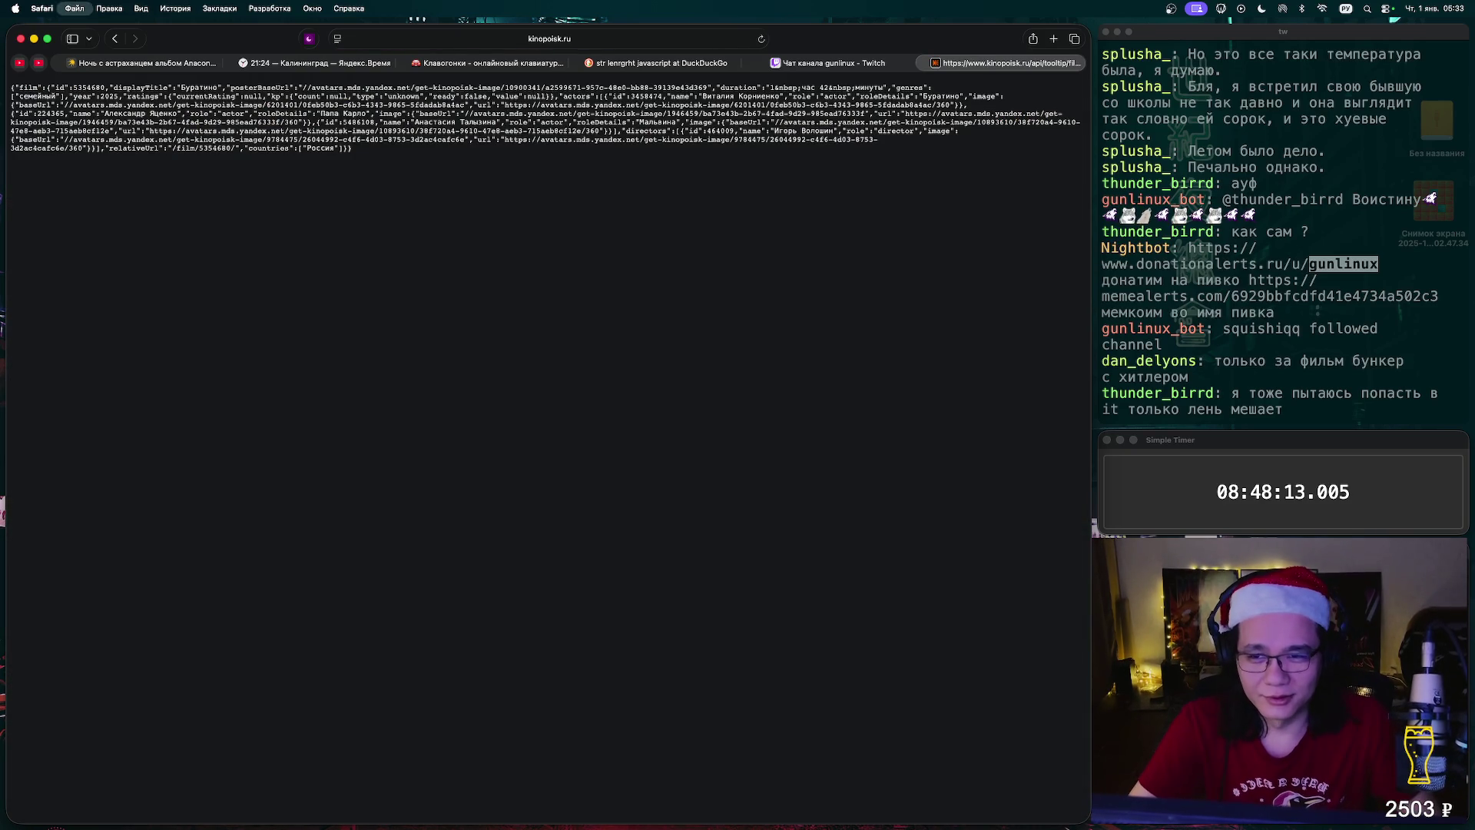
pyautogui.press('super+t')
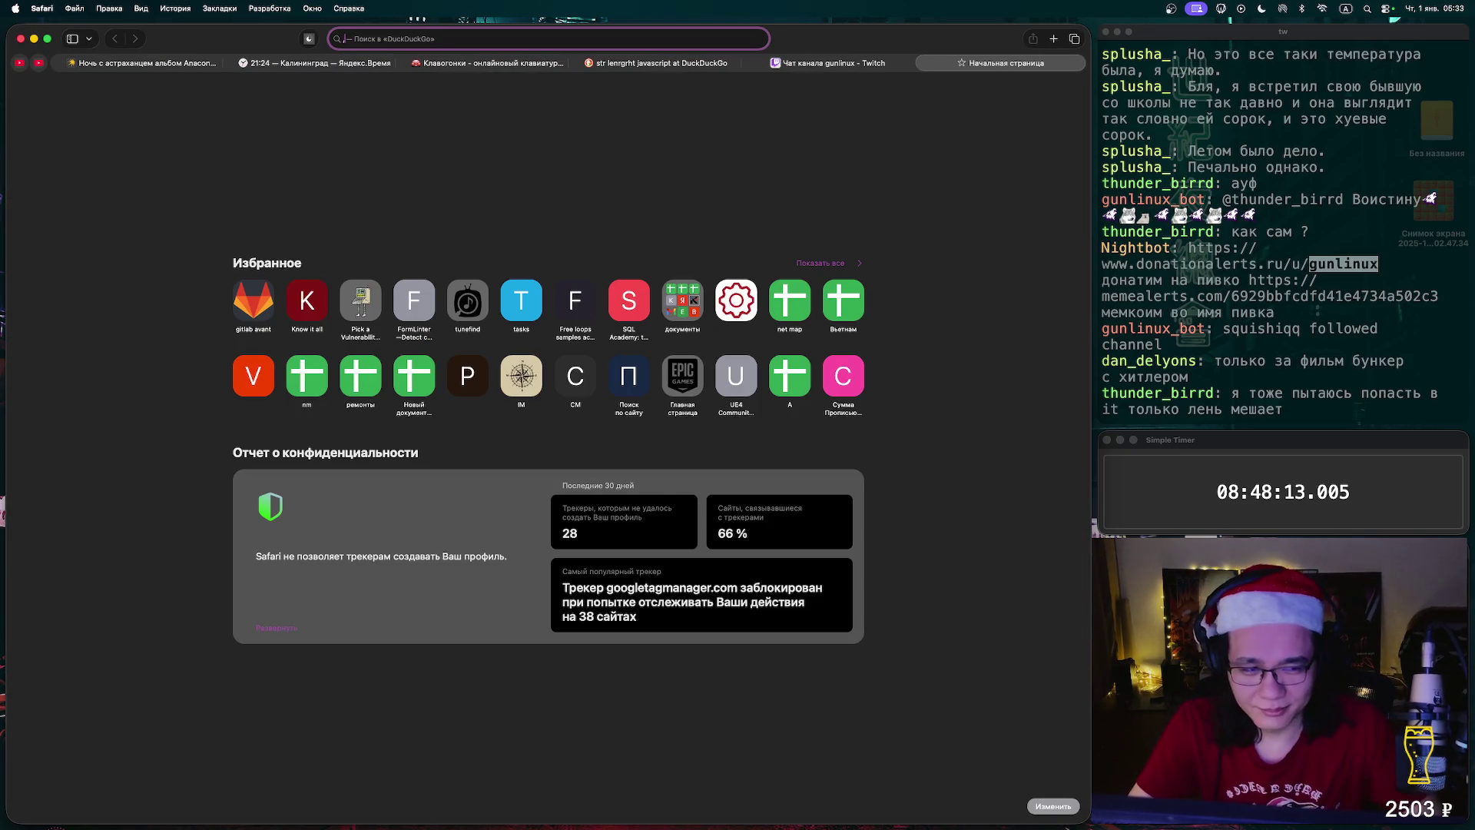
pyautogui.write('.ty')
# - Search for Ben Stiller ('бенр') from the address bar in Russian
pyautogui.hotkey('ctrl', 'space')
pyautogui.write(',')
pyautogui.press('BackSpace')
pyautogui.write('б')
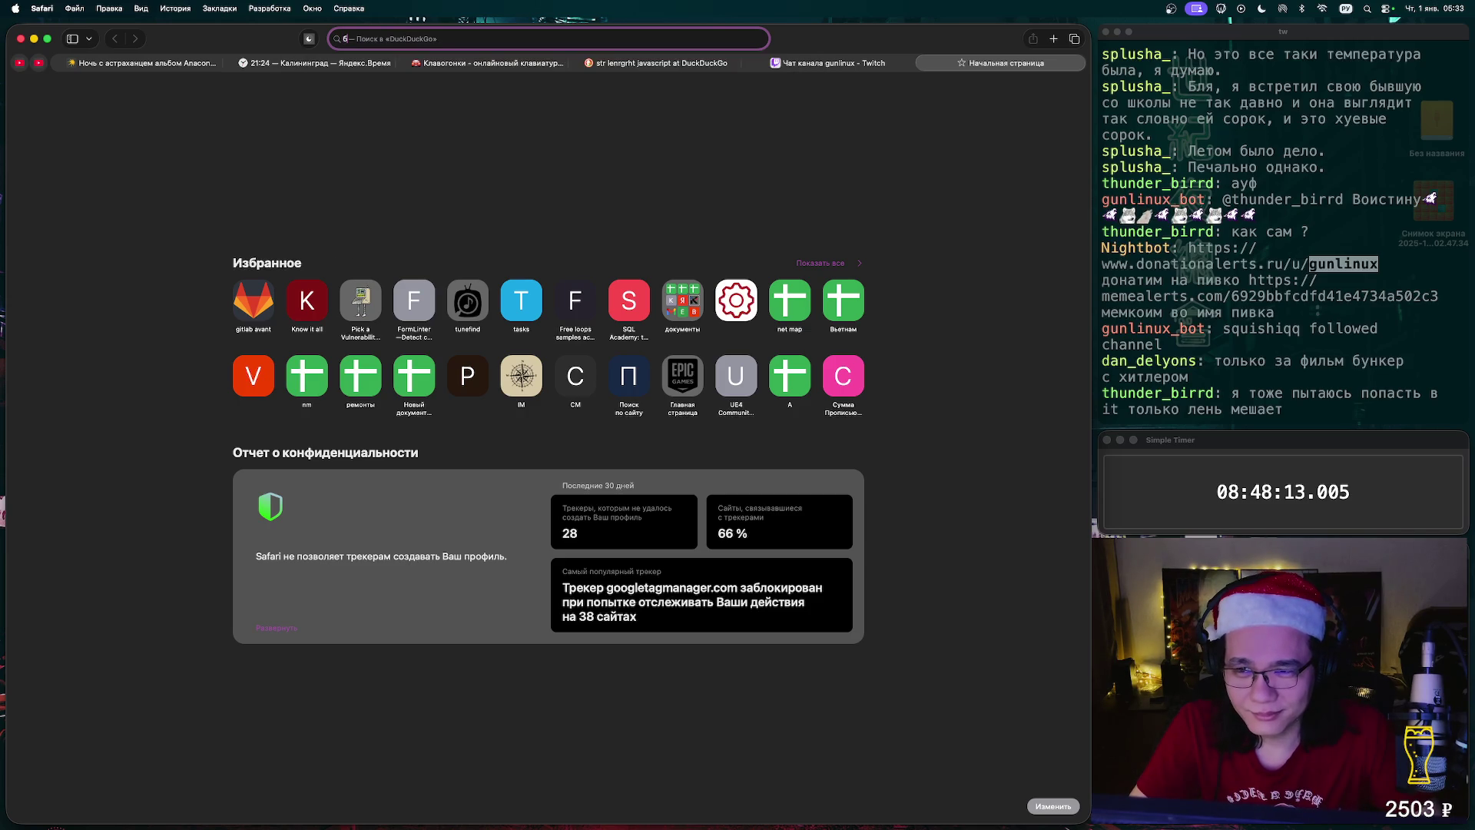
pyautogui.write('ен стилле')
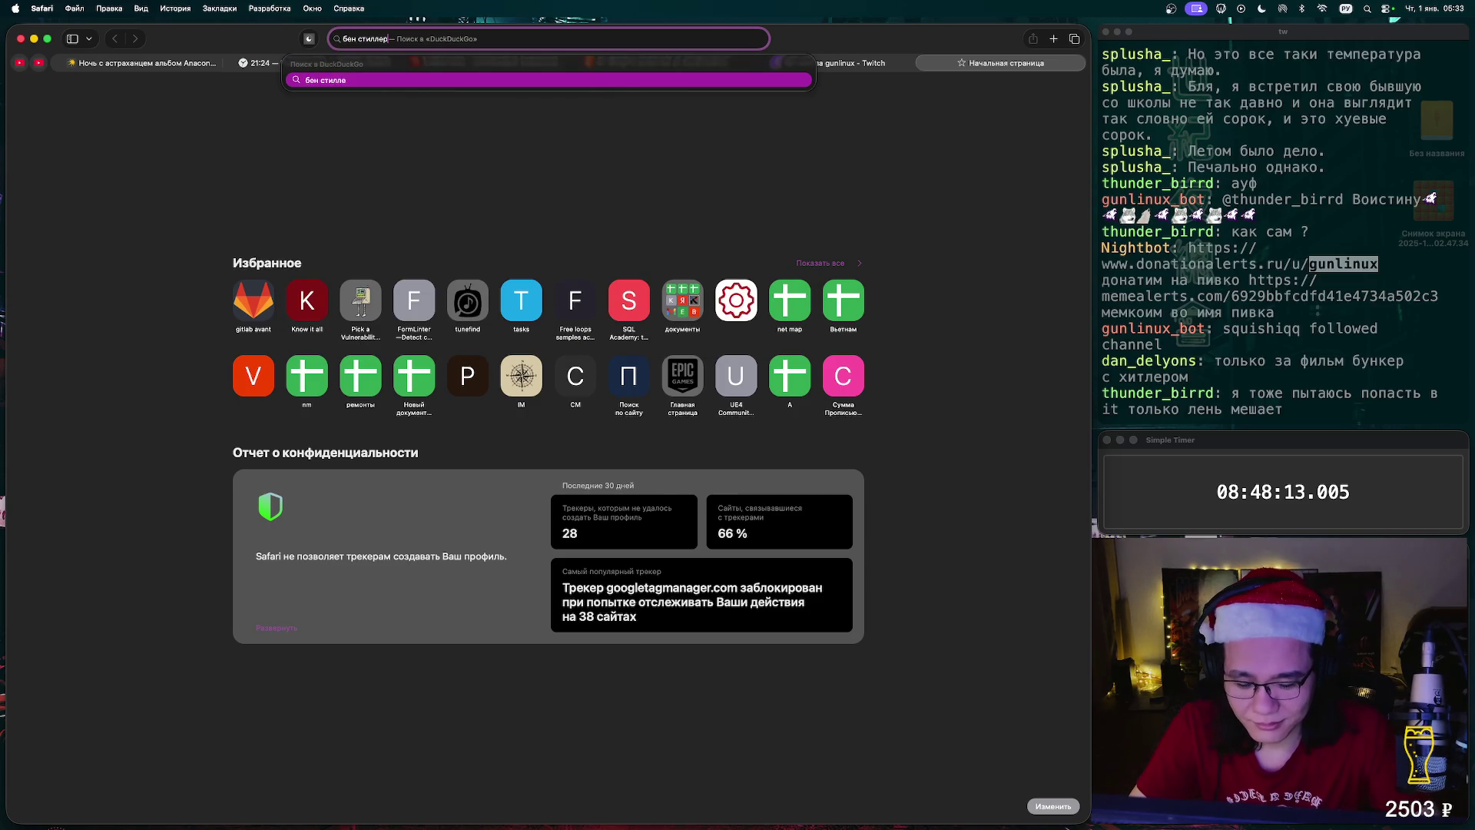
pyautogui.write('р')
pyautogui.press('Return')
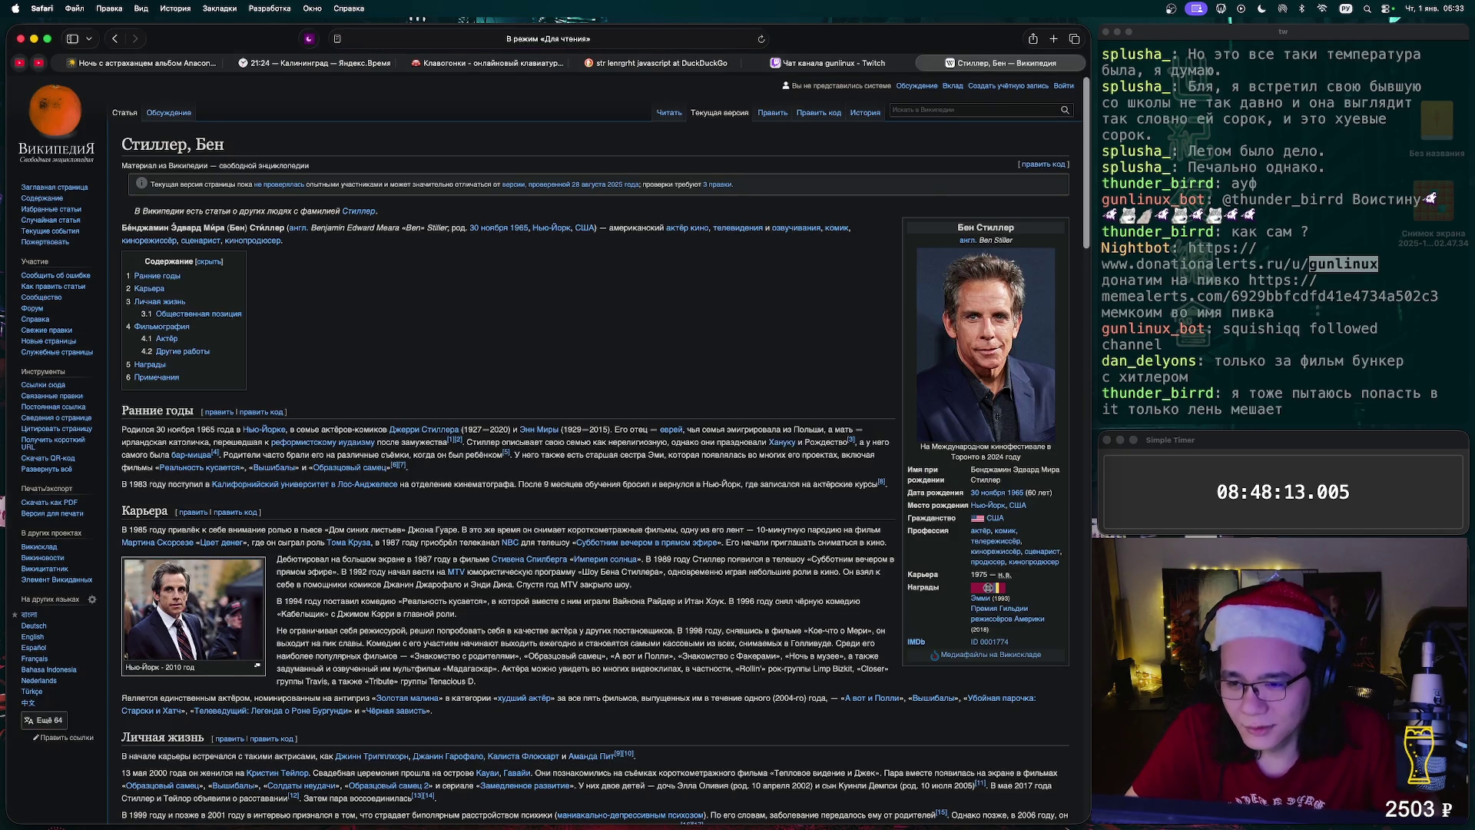
# - Scroll his Wikipedia filmography to select the 2021 title 'Разделение', then close the article
pyautogui.scroll(-15, 430, 524)
pyautogui.scroll(-10, 431, 523)
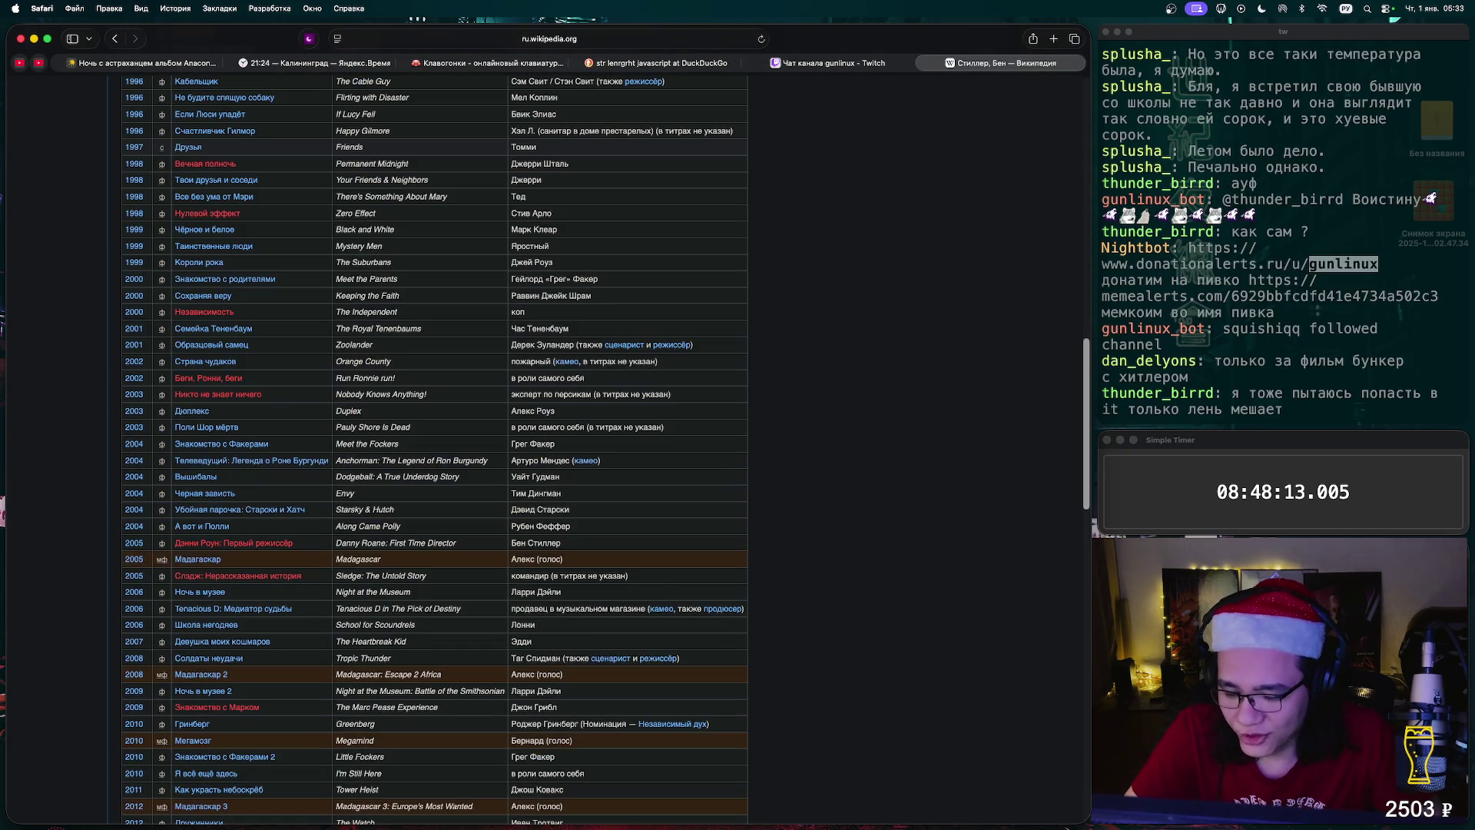
pyautogui.scroll(-4, 434, 450)
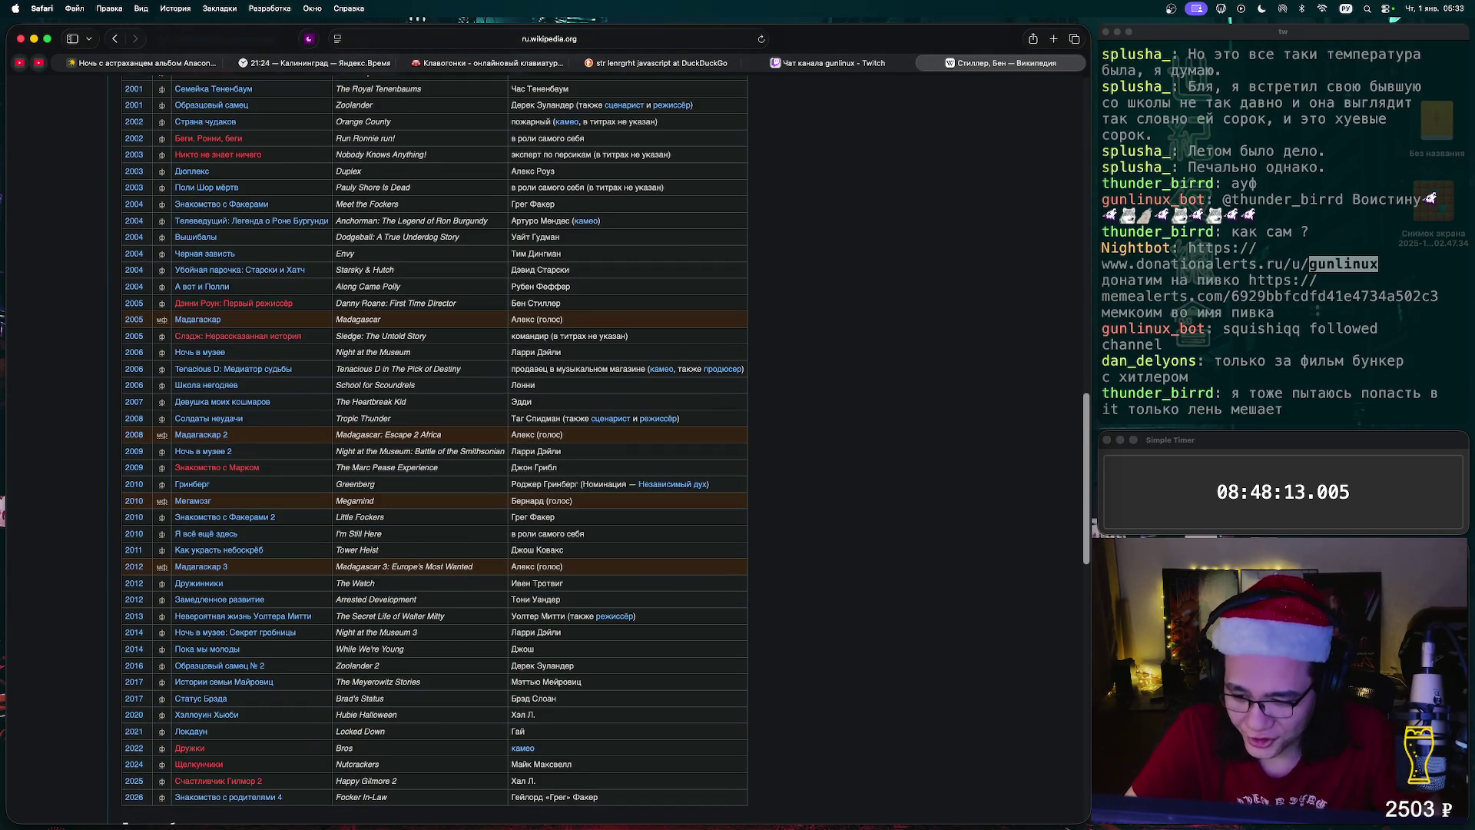
pyautogui.scroll(-7, 434, 450)
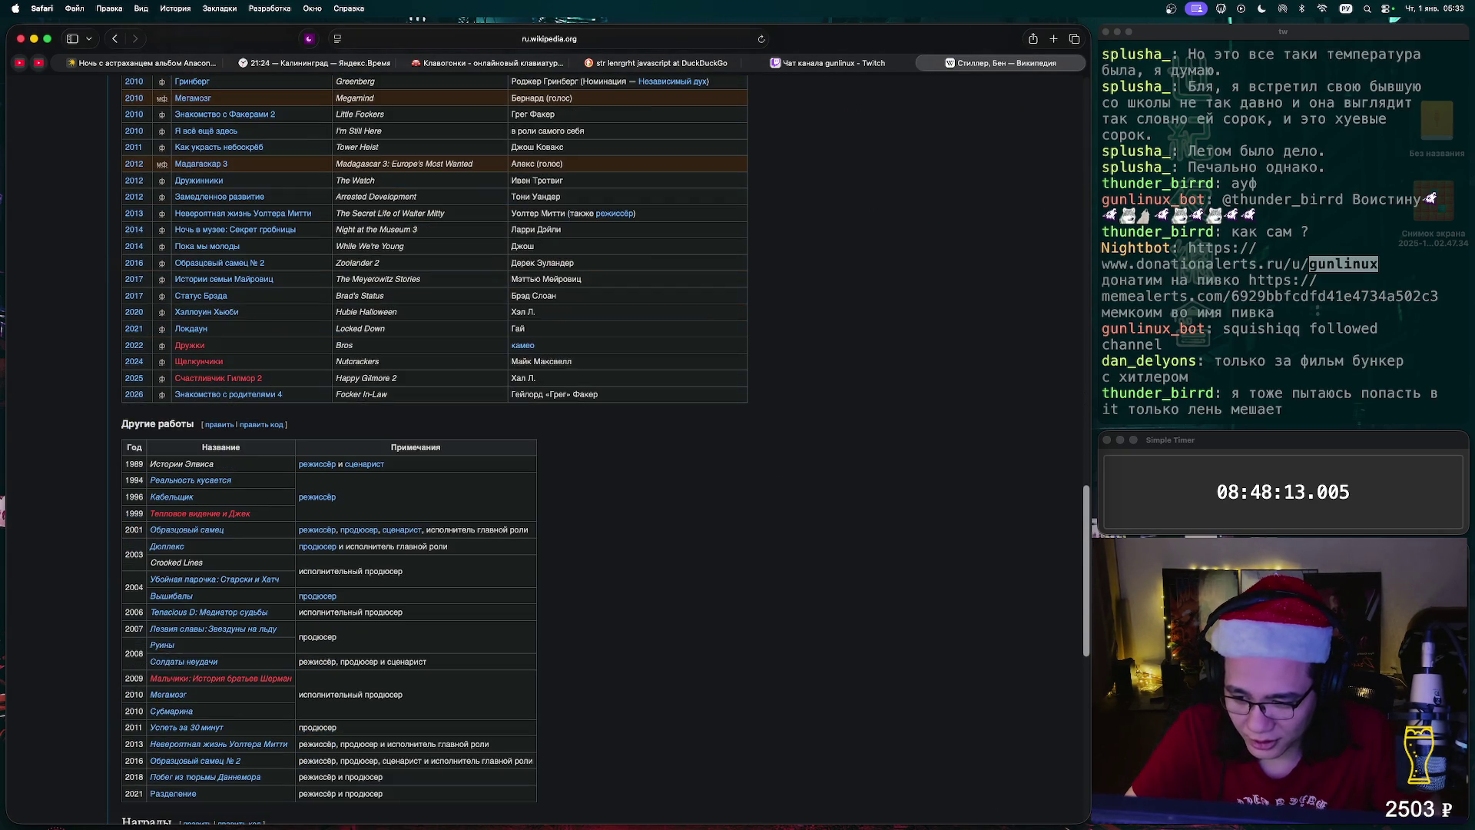
pyautogui.scroll(-5, 434, 450)
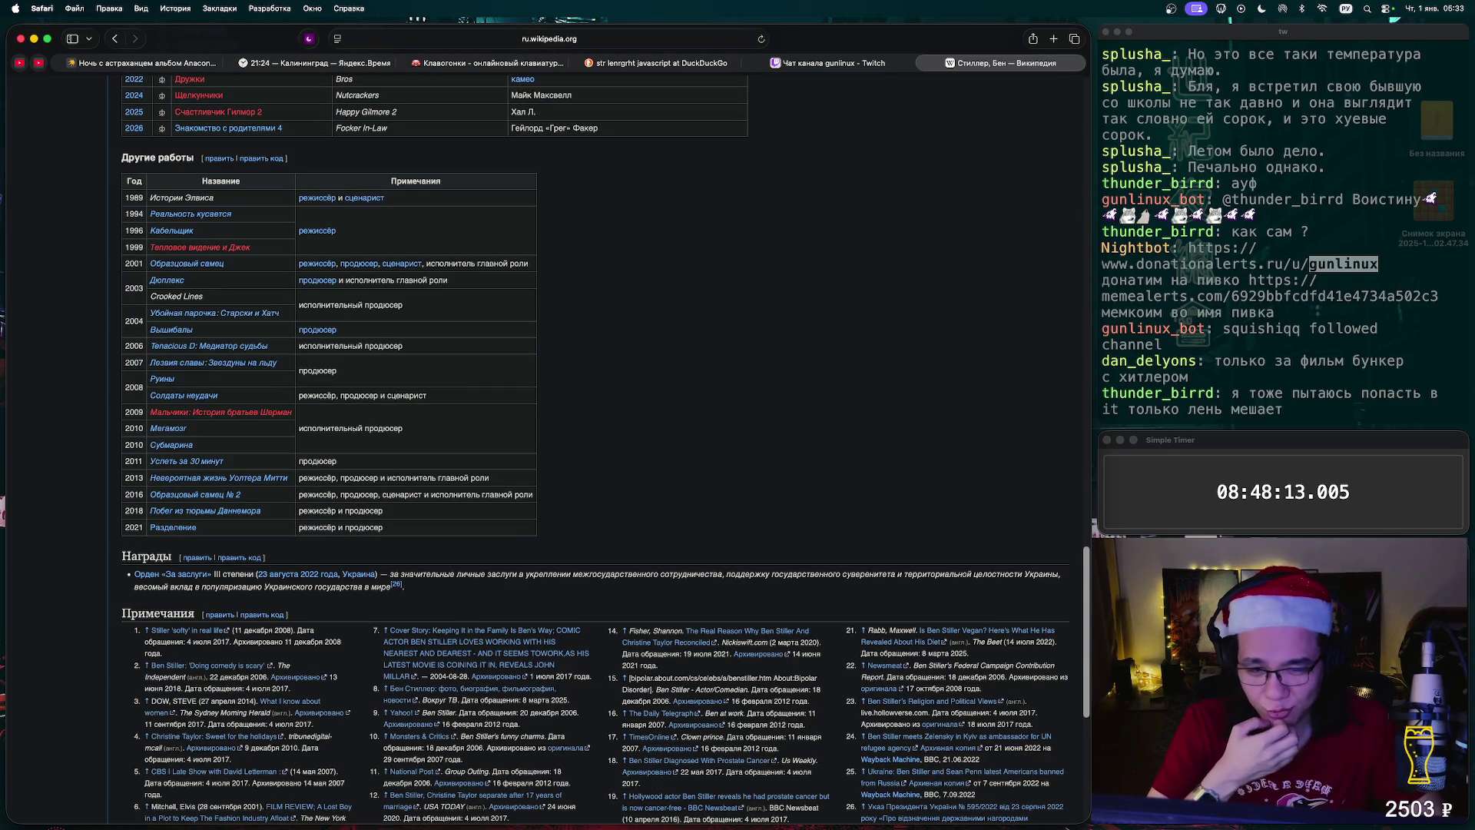
pyautogui.scroll(-4, 596, 450)
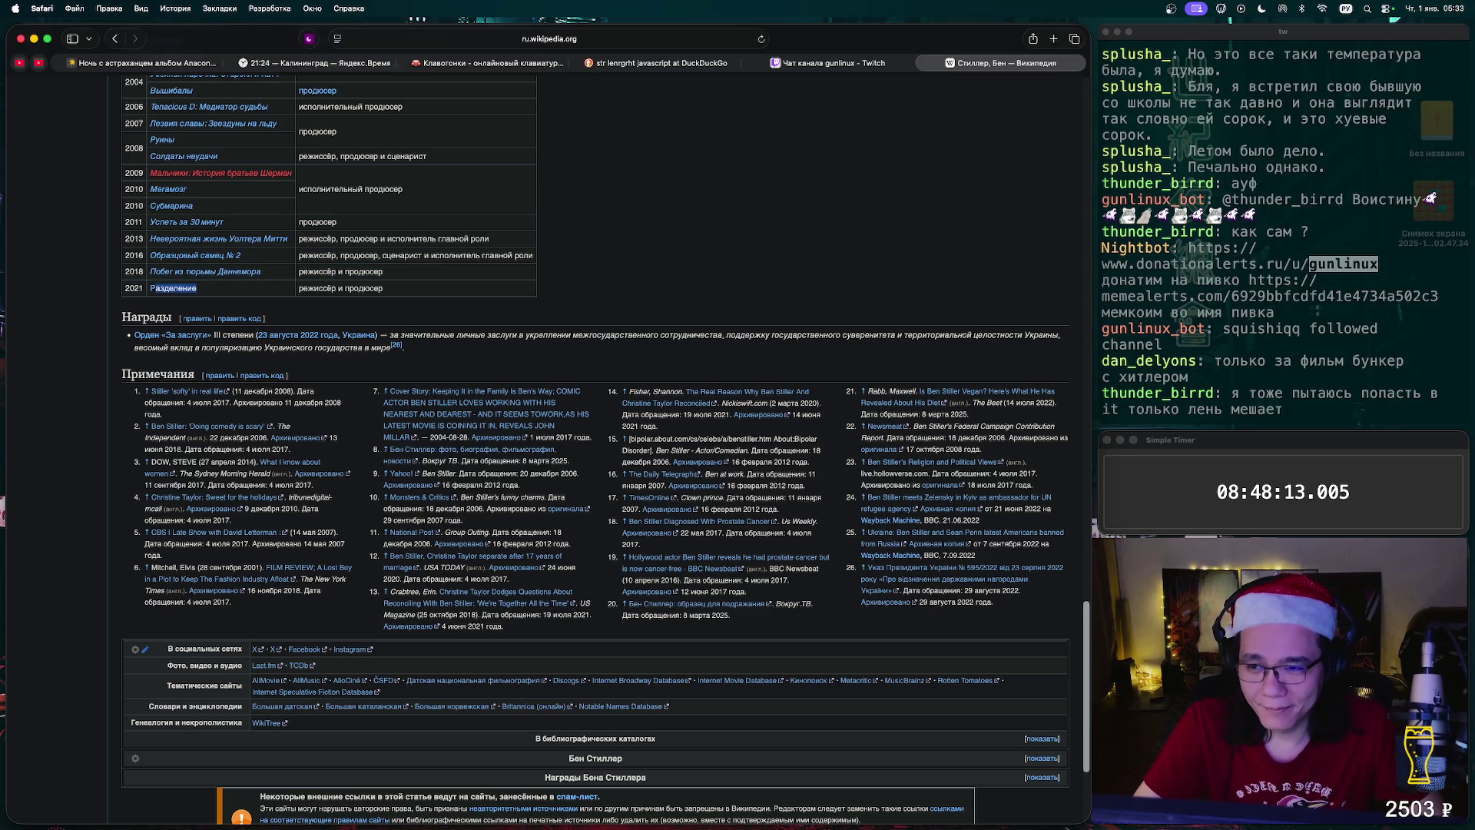
pyautogui.moveTo(162, 288); pyautogui.dragTo(150, 282)
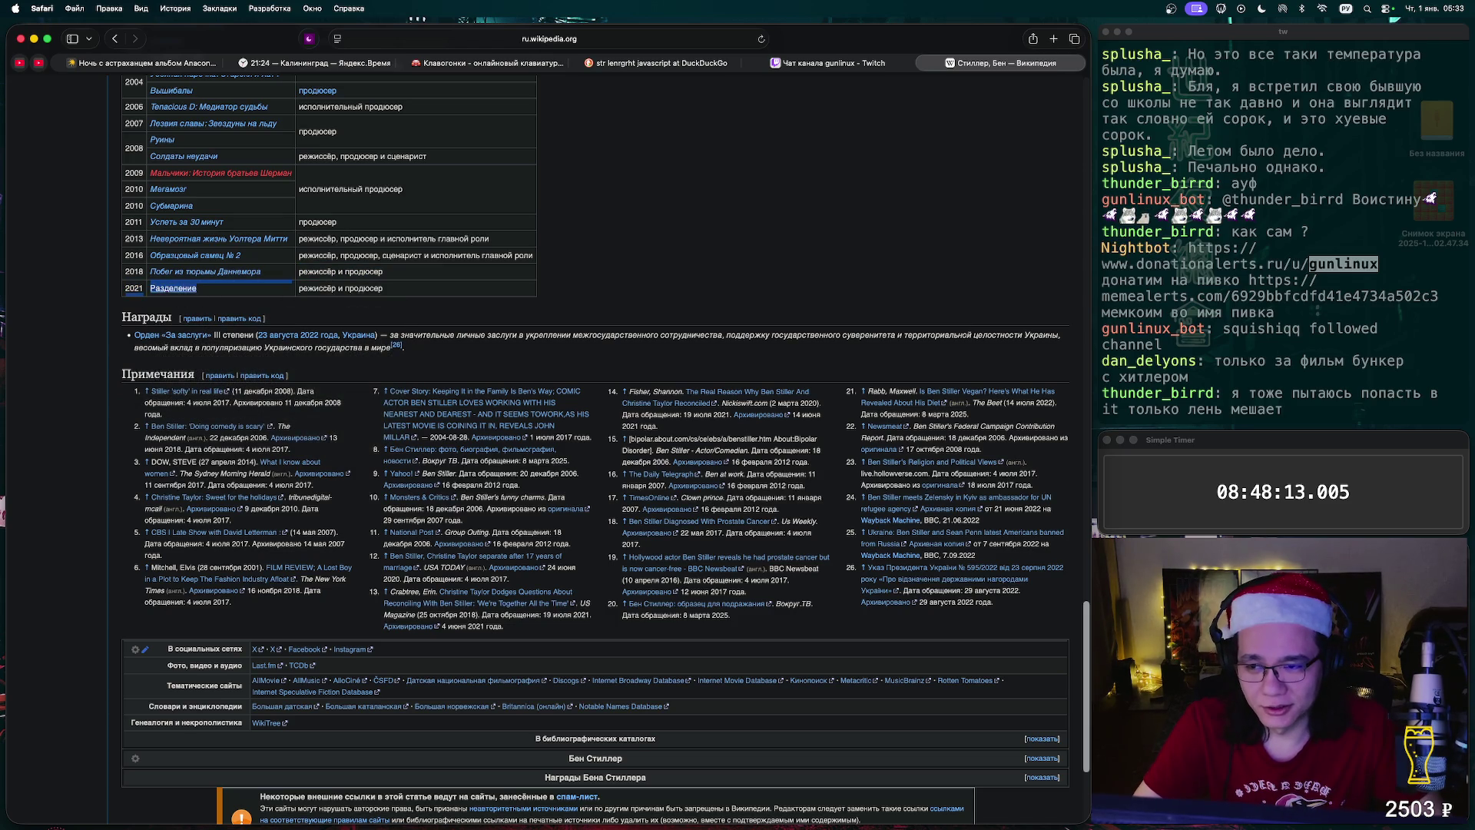
pyautogui.press('super+w')
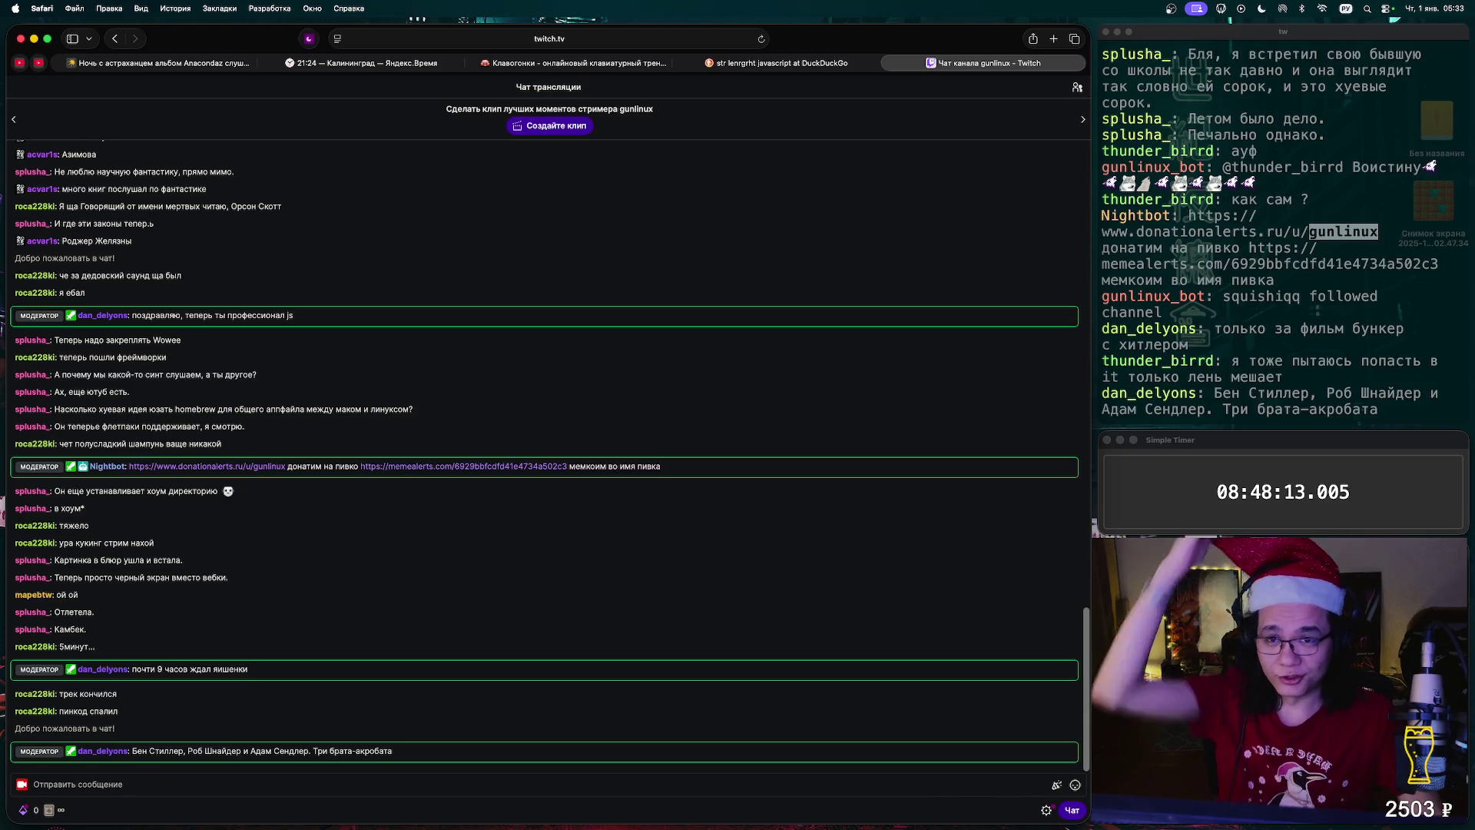
# - Search YouTube for 'Разделение' and open the Russian Apple TV trailer
pyautogui.press('super+5')
pyautogui.press('super+4')
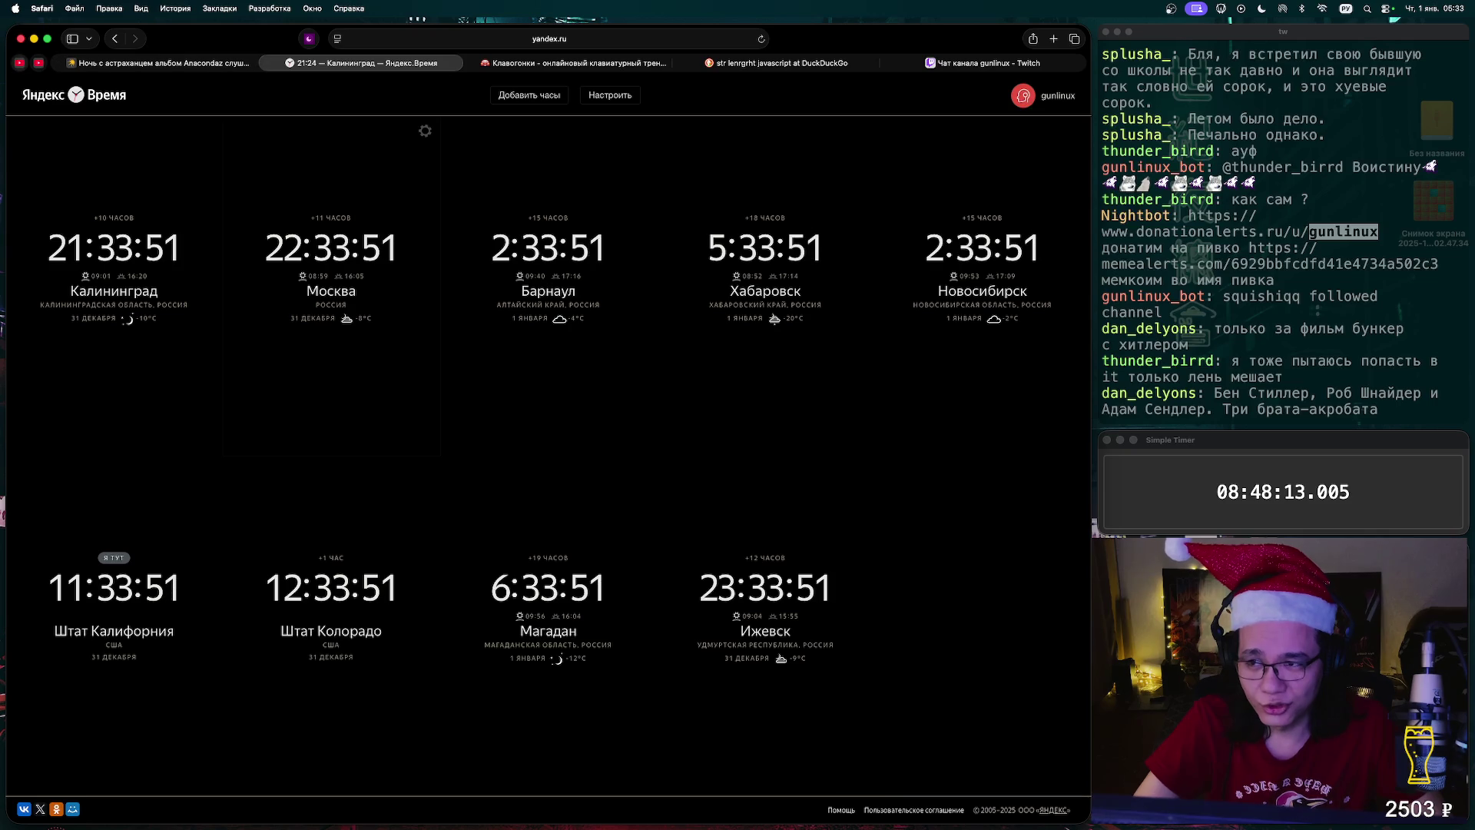
pyautogui.press('super+2')
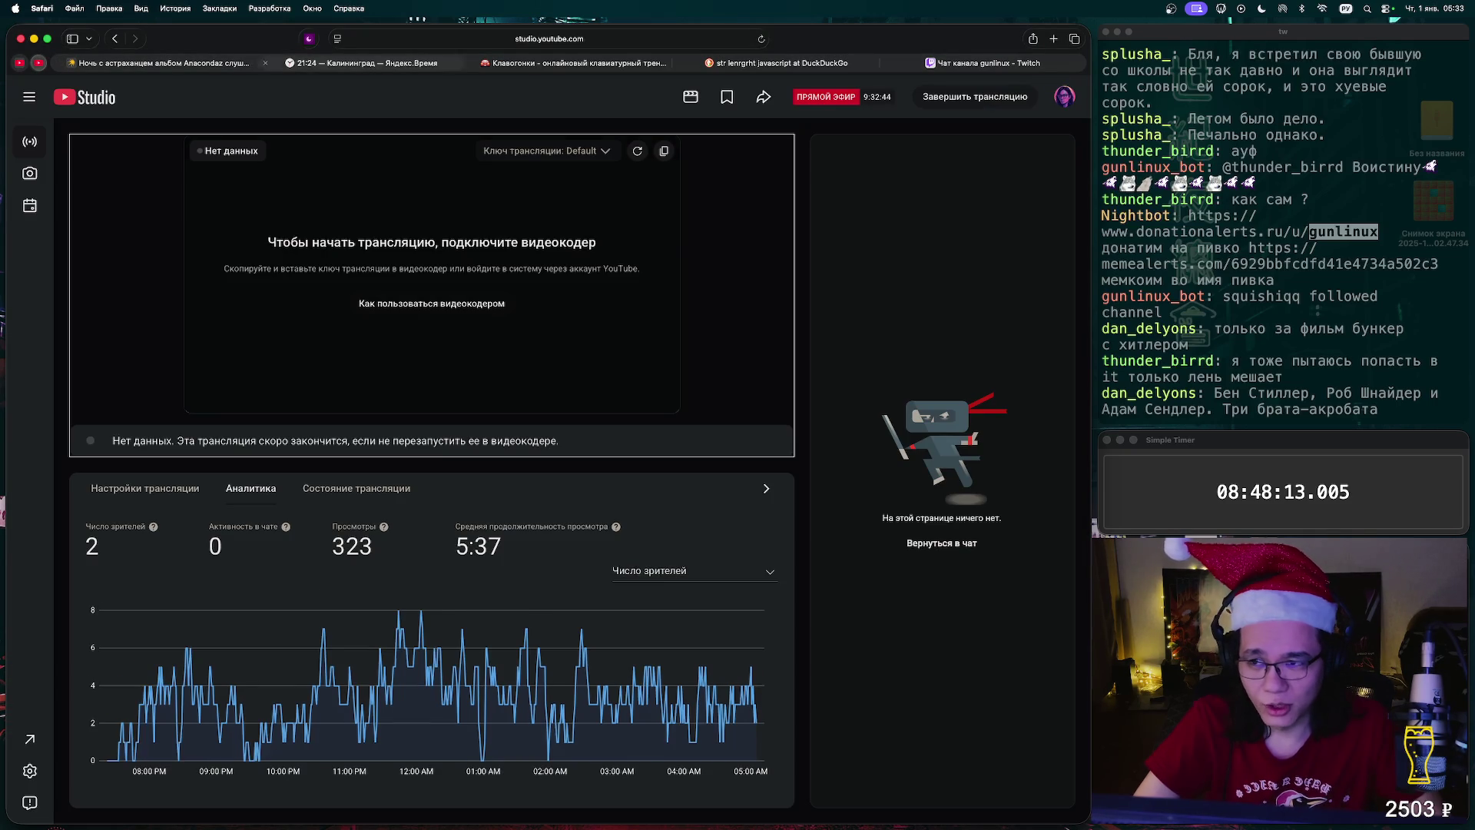
pyautogui.press('super+1')
pyautogui.write('Разделение')
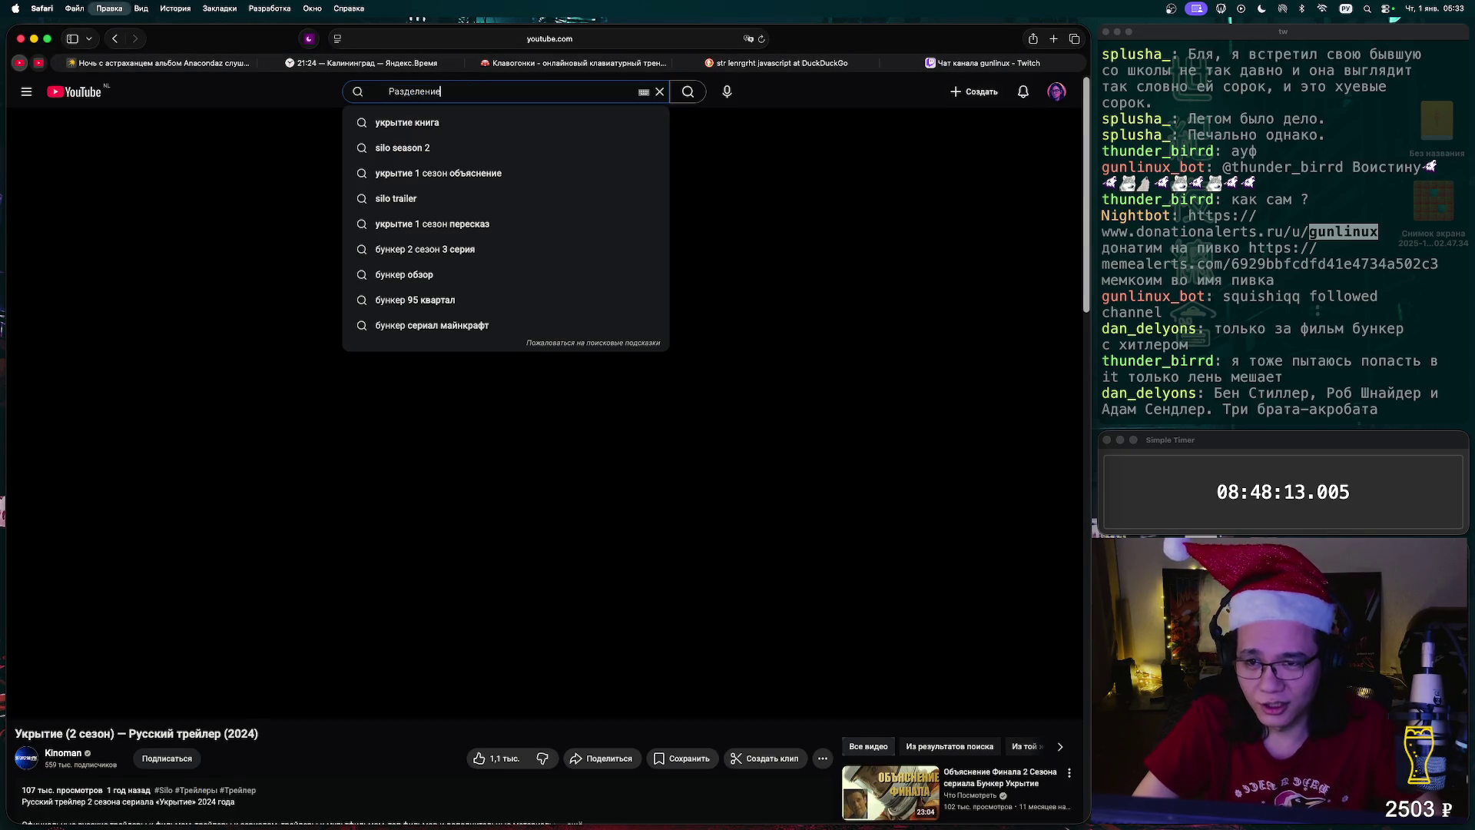
pyautogui.press('Return')
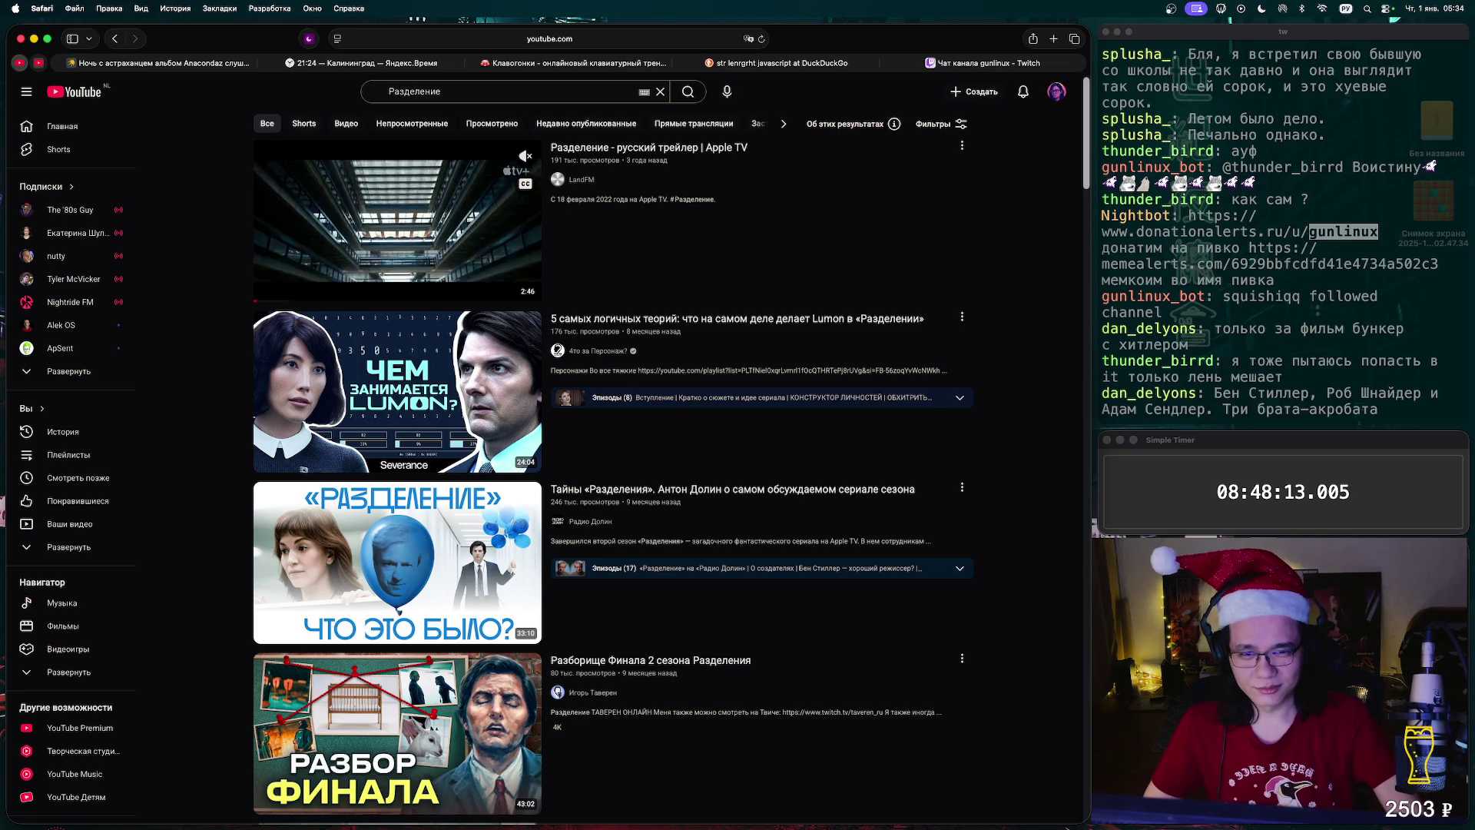
pyautogui.click(397, 221)
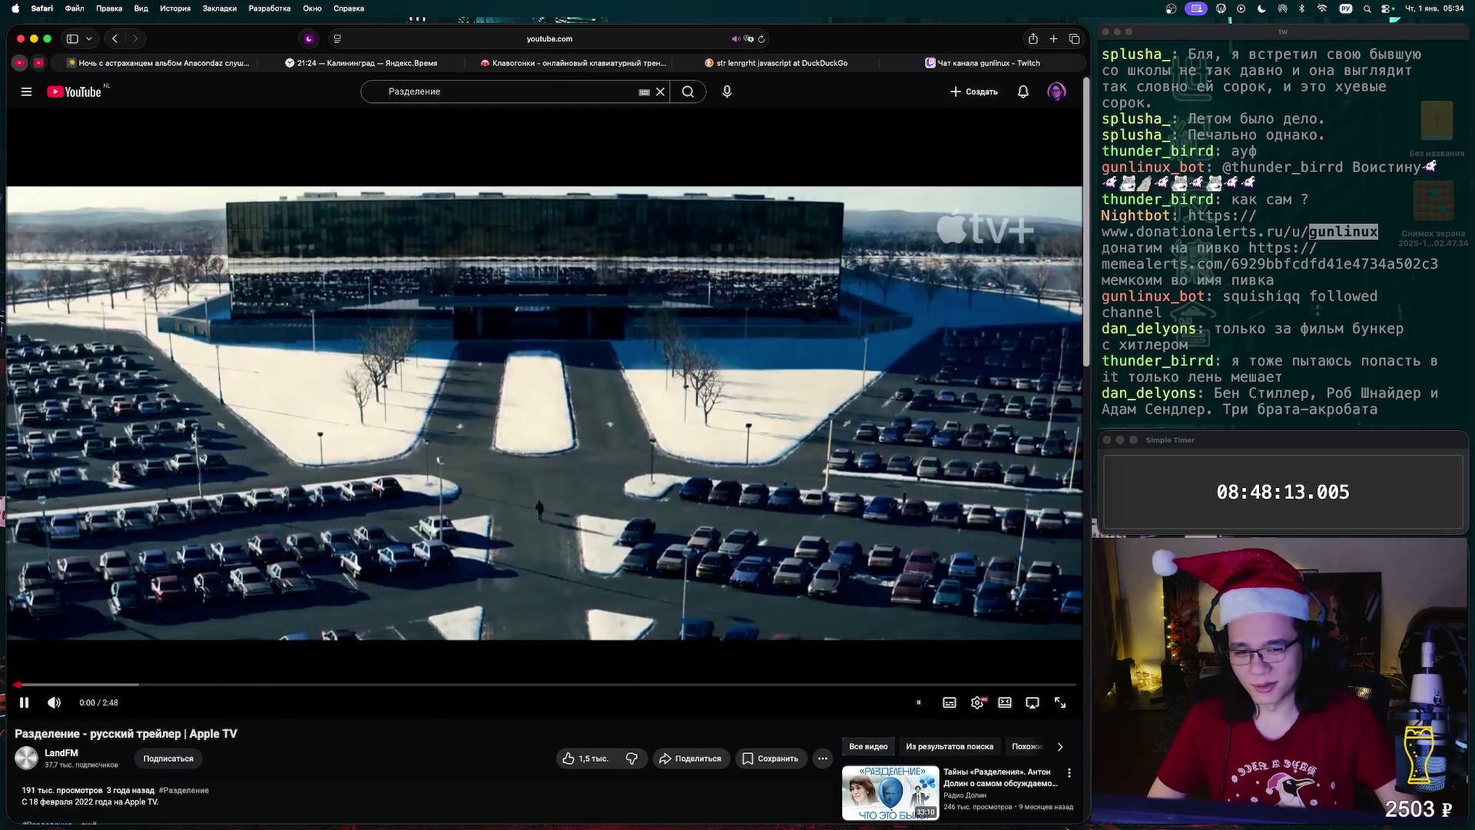
# - Play the Разделение trailer, toggling fullscreen and viewing the quality menu without changing it
pyautogui.press('f')
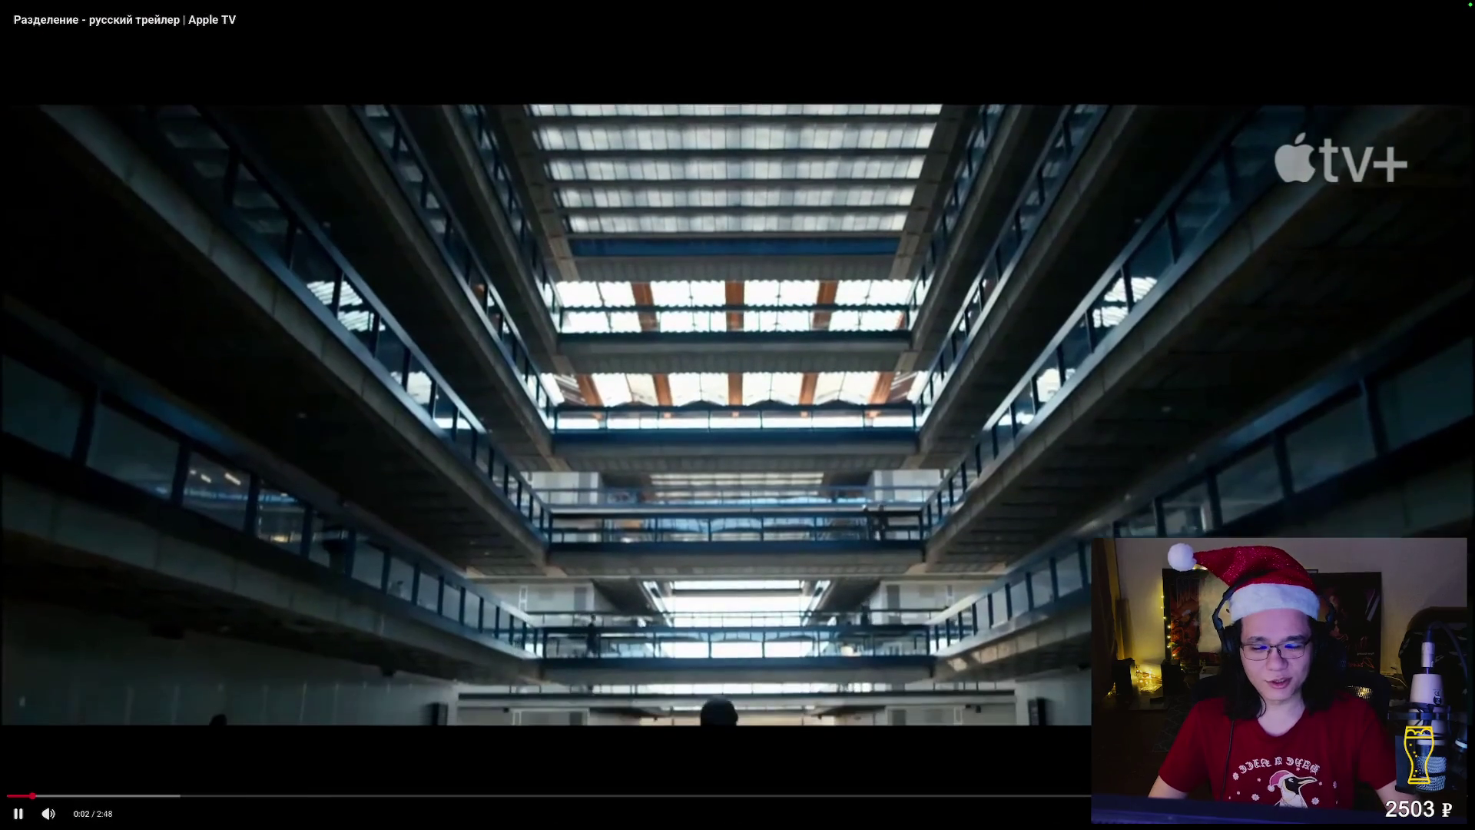
pyautogui.press('f')
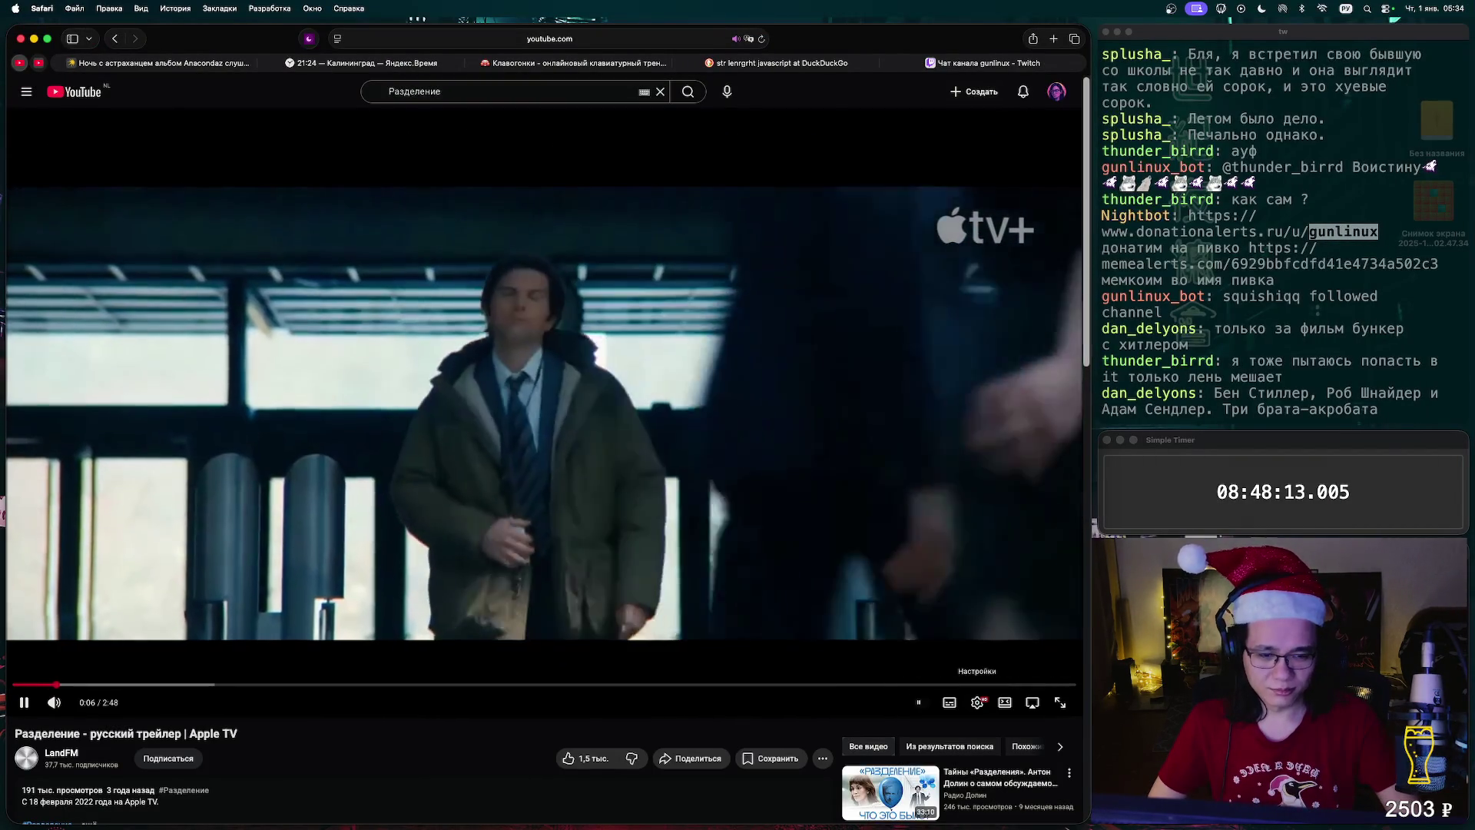
pyautogui.click(977, 703)
pyautogui.click(961, 615)
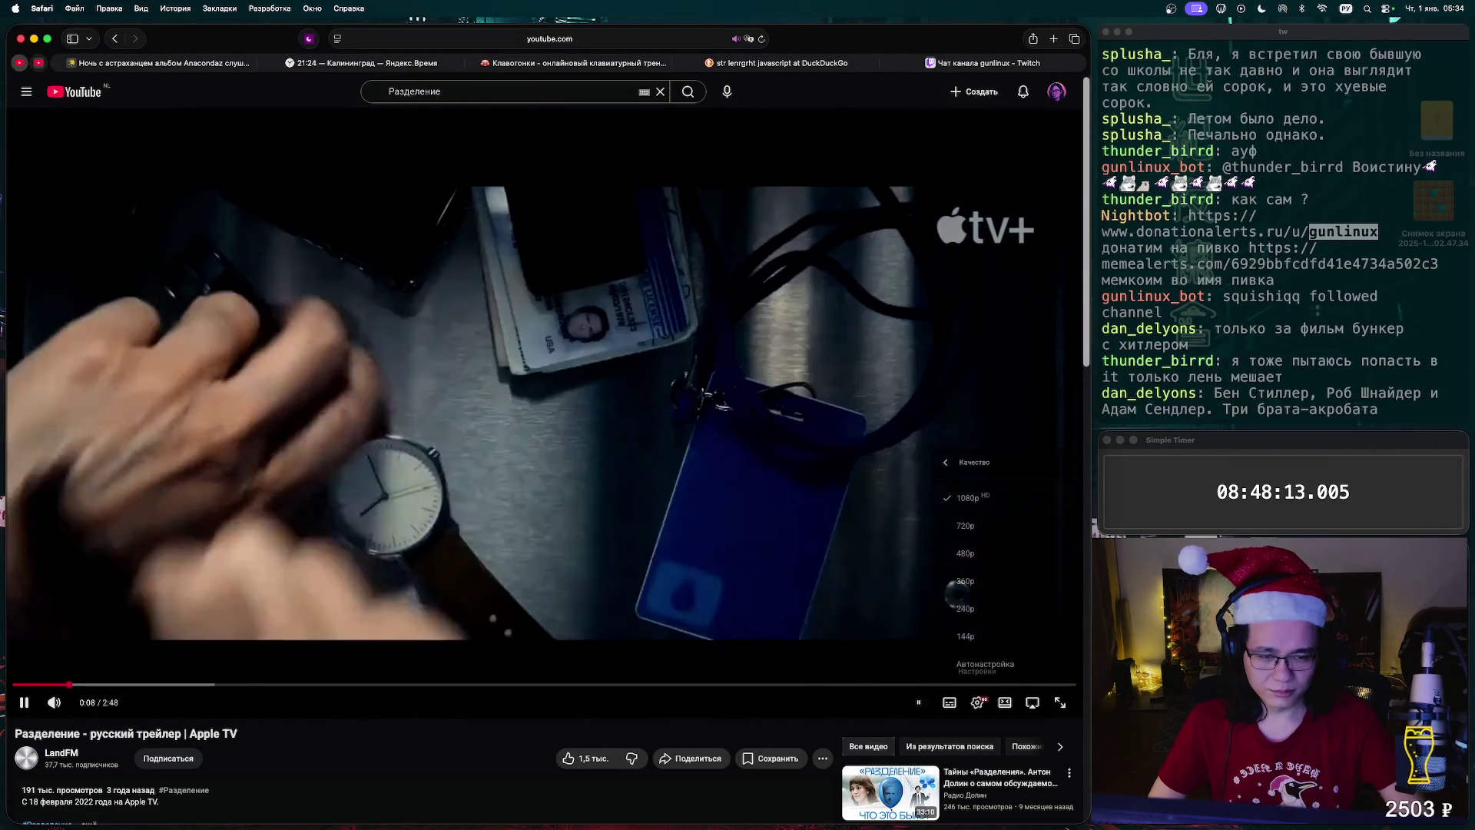
pyautogui.click(977, 703)
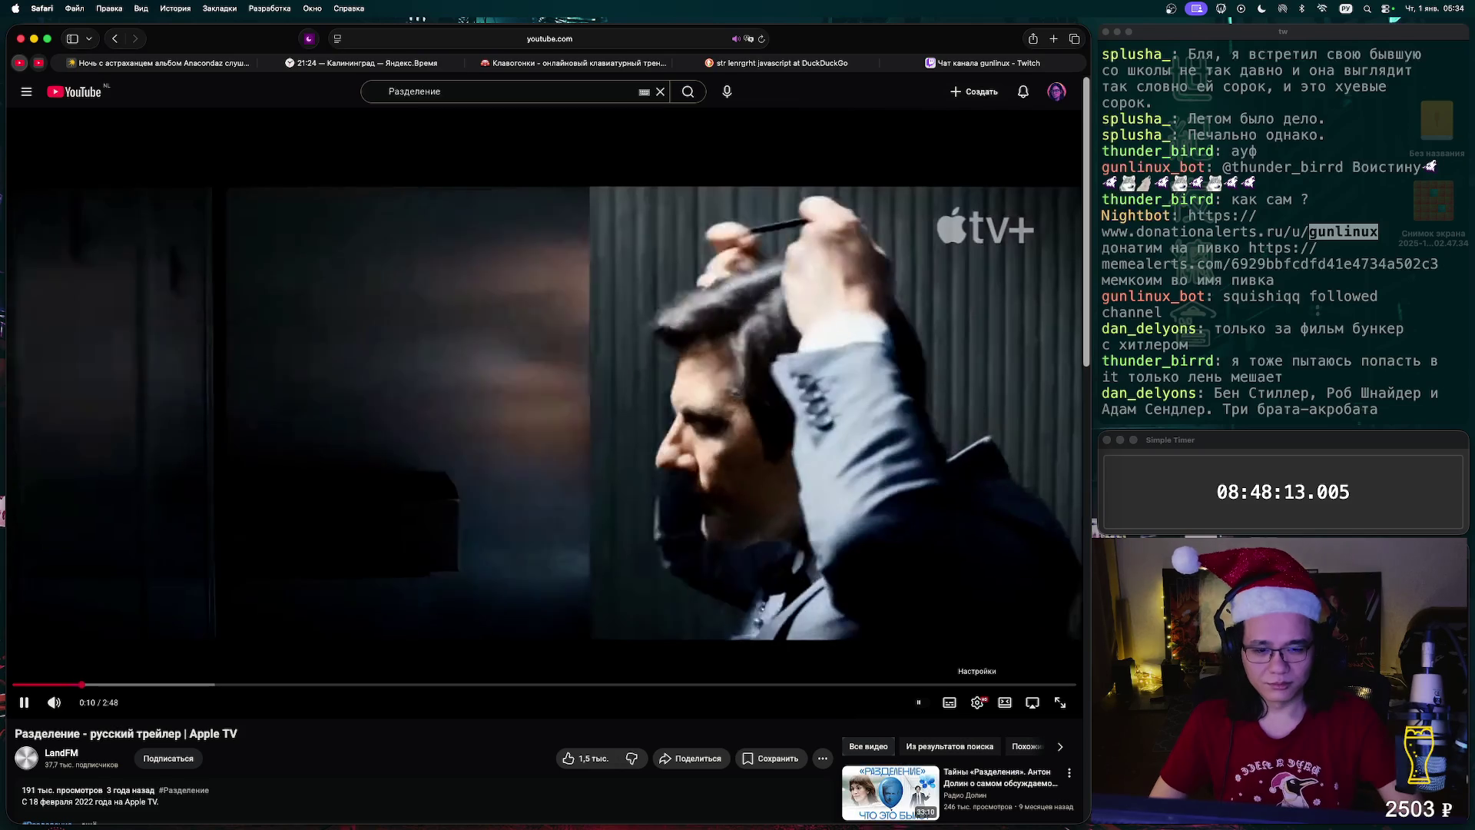